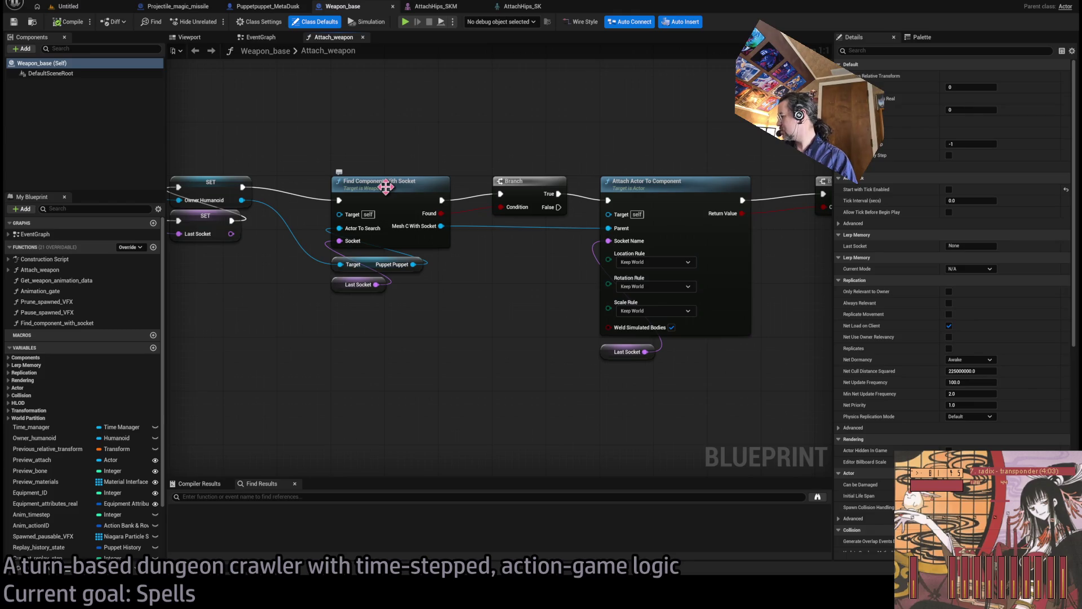
# Inspect Attach_weapon's Find Component With Socket node, then switch to the Projectile_magic_missile blueprint
pyautogui.click(420, 184)
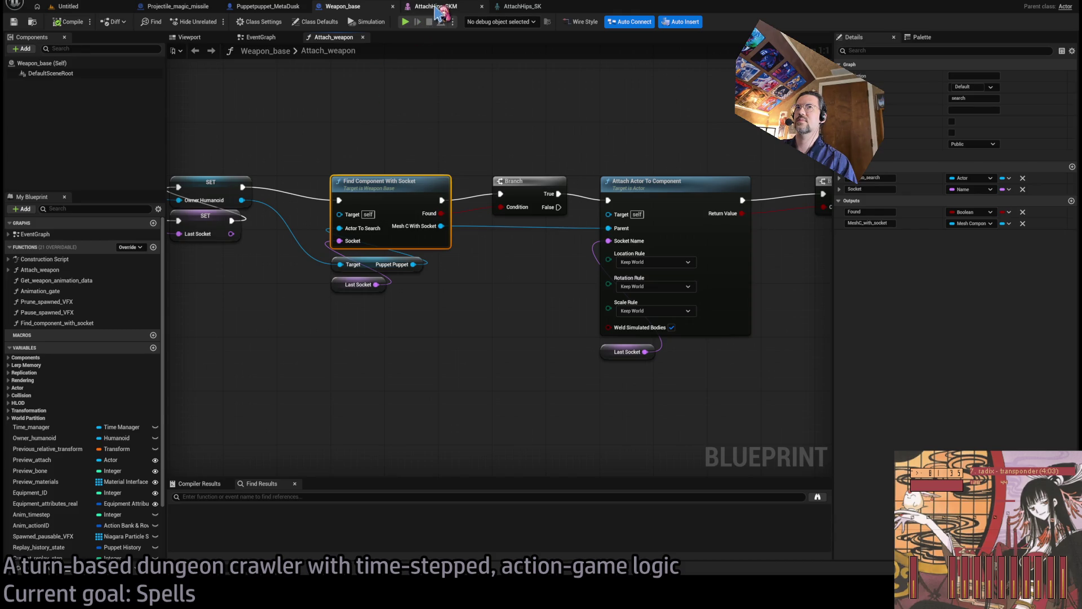
pyautogui.moveTo(513, 127); pyautogui.dragTo(563, 144)
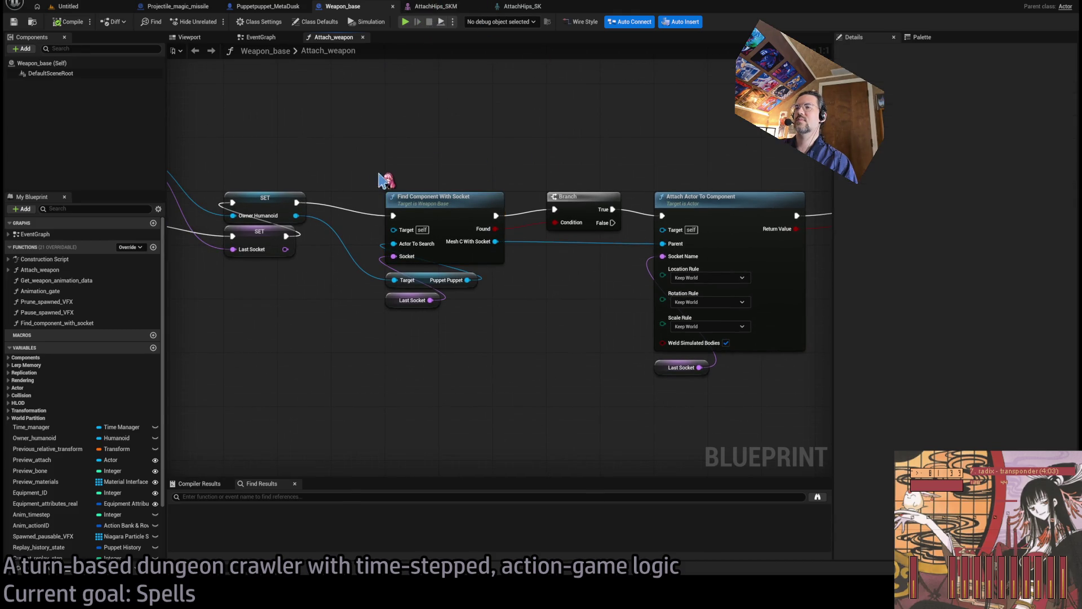
pyautogui.moveTo(369, 161); pyautogui.dragTo(418, 138)
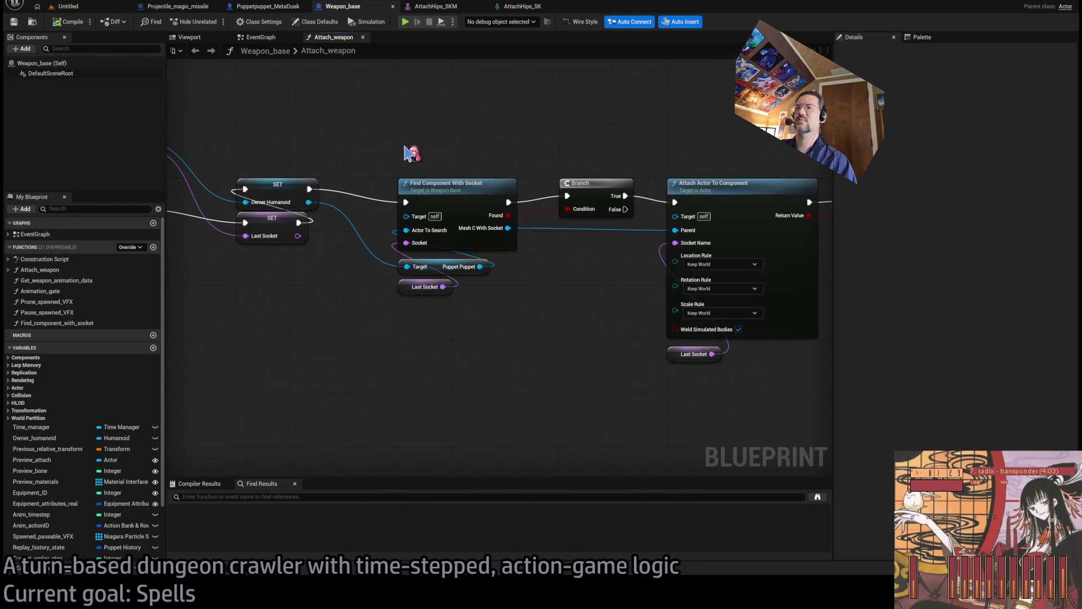
pyautogui.scroll(-3, 358, 181)
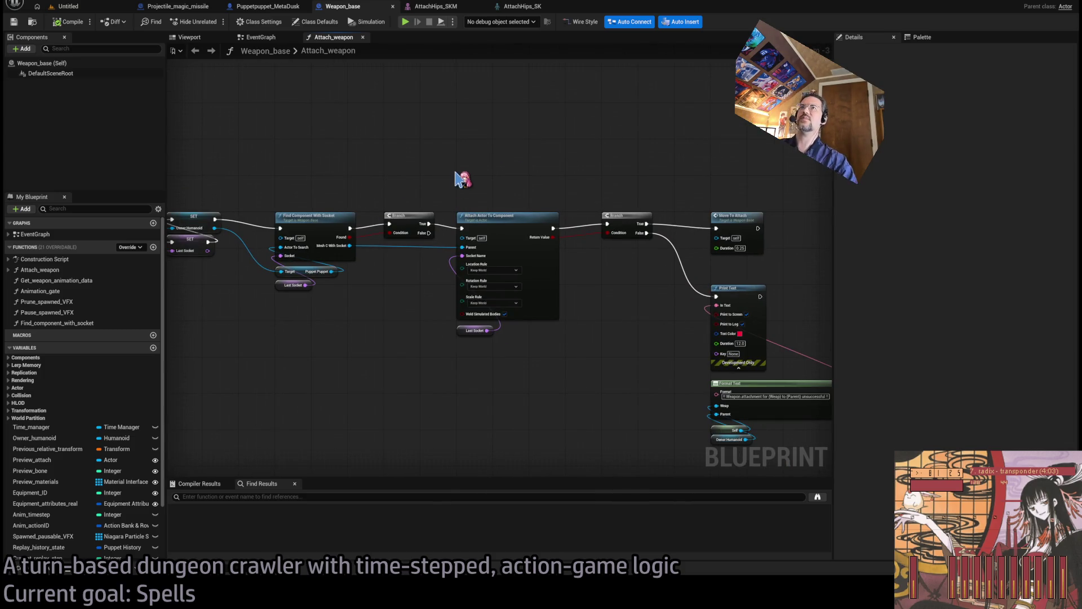
pyautogui.click(267, 6)
pyautogui.click(177, 6)
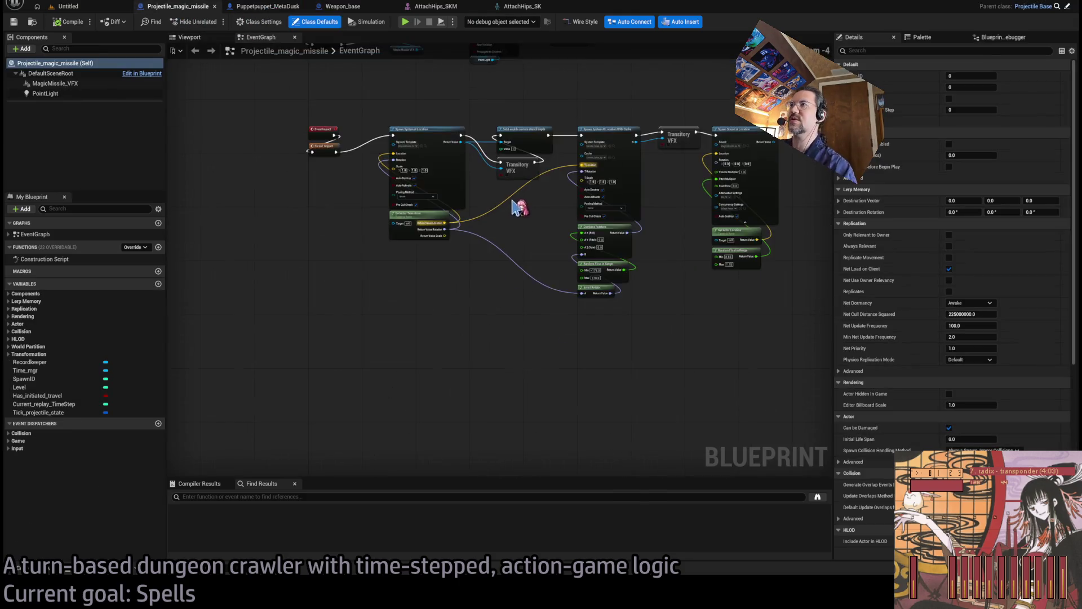
# Go from the Projectile_magic_missile EventGraph to Puppetpuppet_MetaDusk's Construction Script
pyautogui.scroll(-3, 594, 171)
pyautogui.scroll(3, 581, 261)
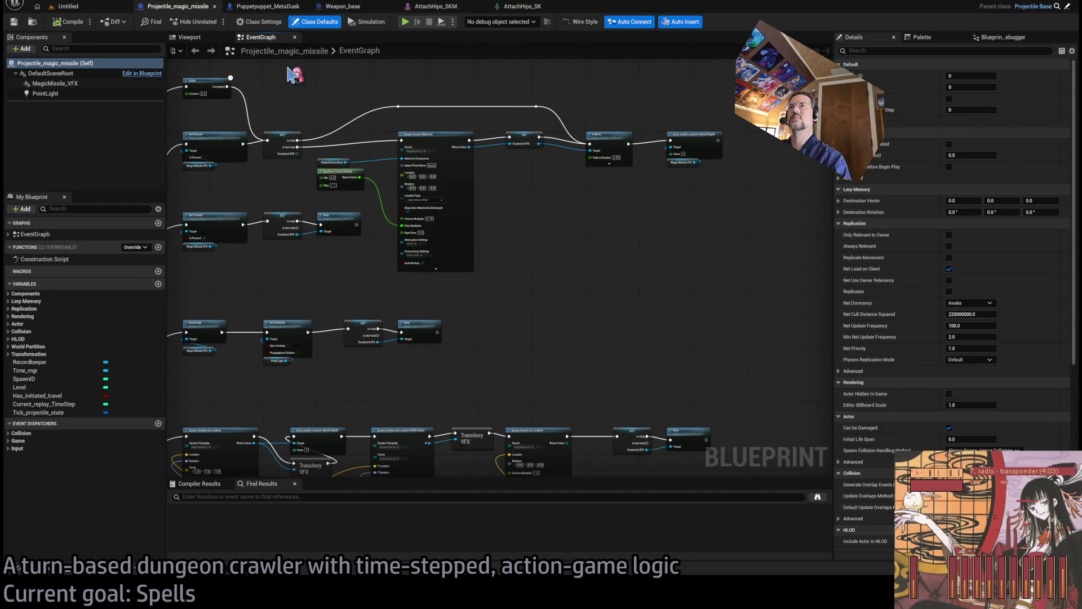
pyautogui.click(266, 6)
pyautogui.click(271, 37)
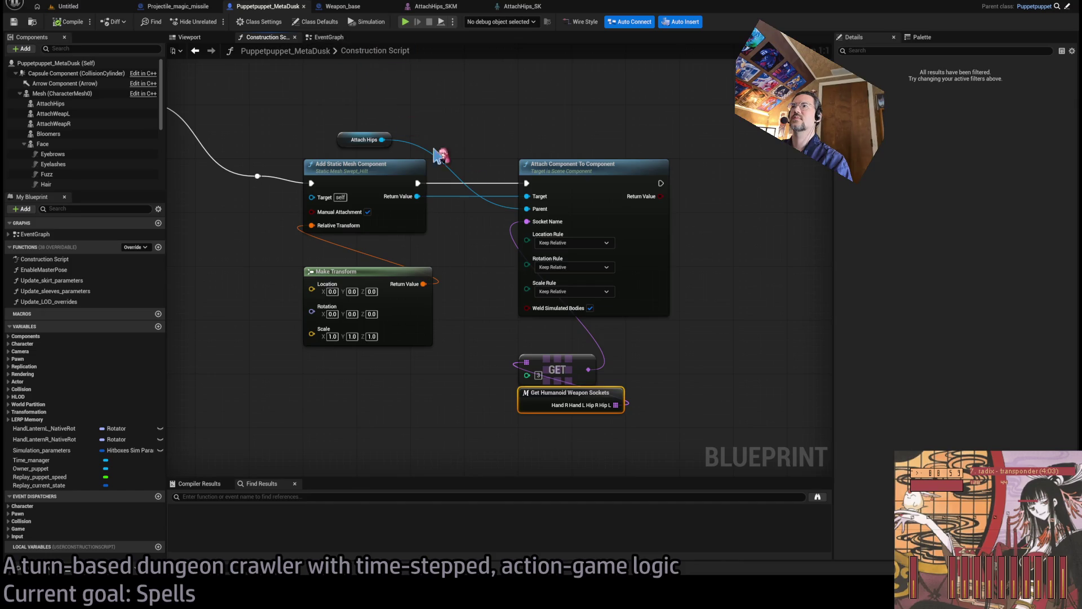
# Delete the Add Static Mesh, Attach Component, Make Transform and GET nodes from the construction script
pyautogui.moveTo(717, 175); pyautogui.dragTo(346, 442)
pyautogui.moveTo(724, 175); pyautogui.dragTo(403, 438)
pyautogui.press('Delete')
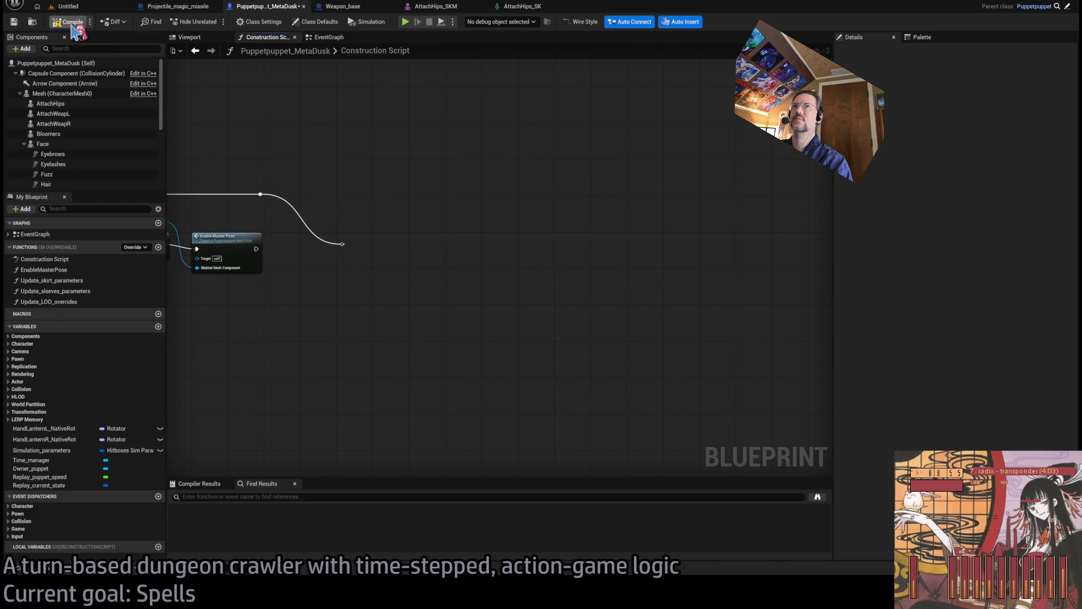
# Play level 1-17, run a half-second Hold turn with Go!, then stop play
pyautogui.click(90, 7)
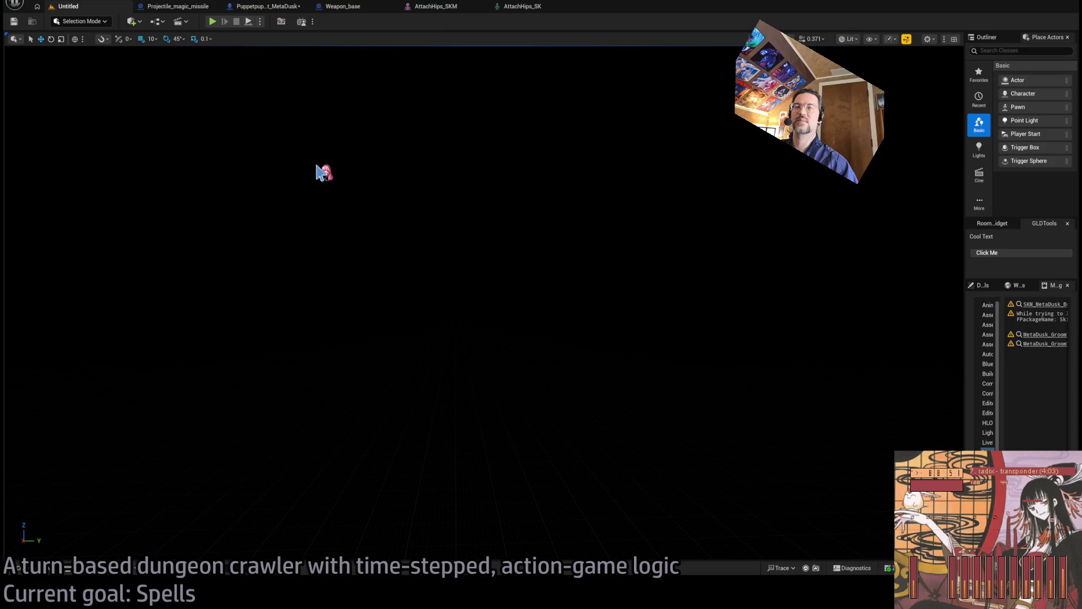
pyautogui.click(213, 23)
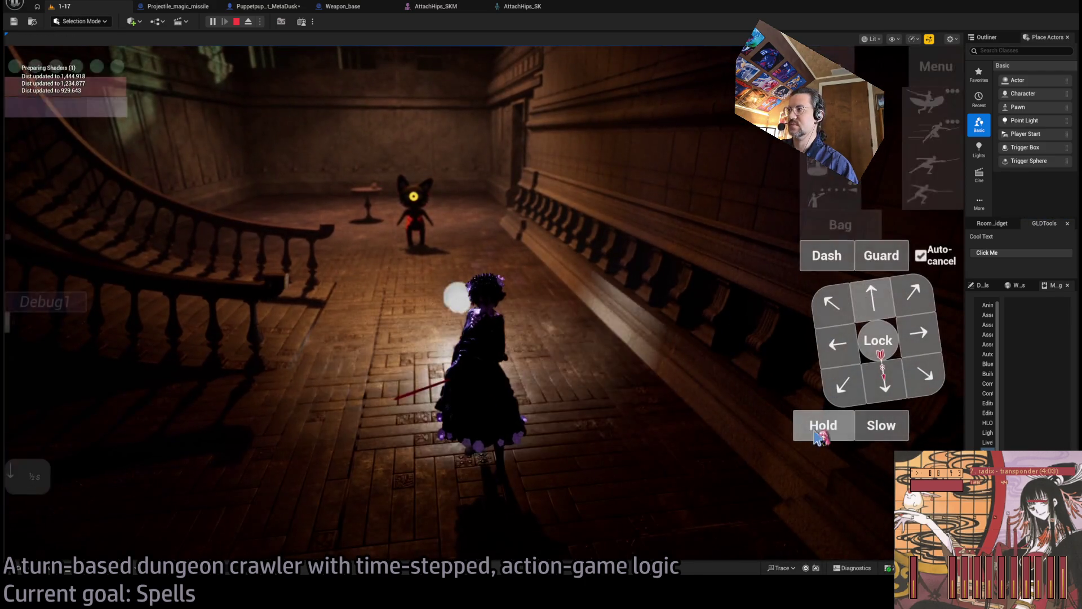
pyautogui.click(819, 430)
pyautogui.click(80, 394)
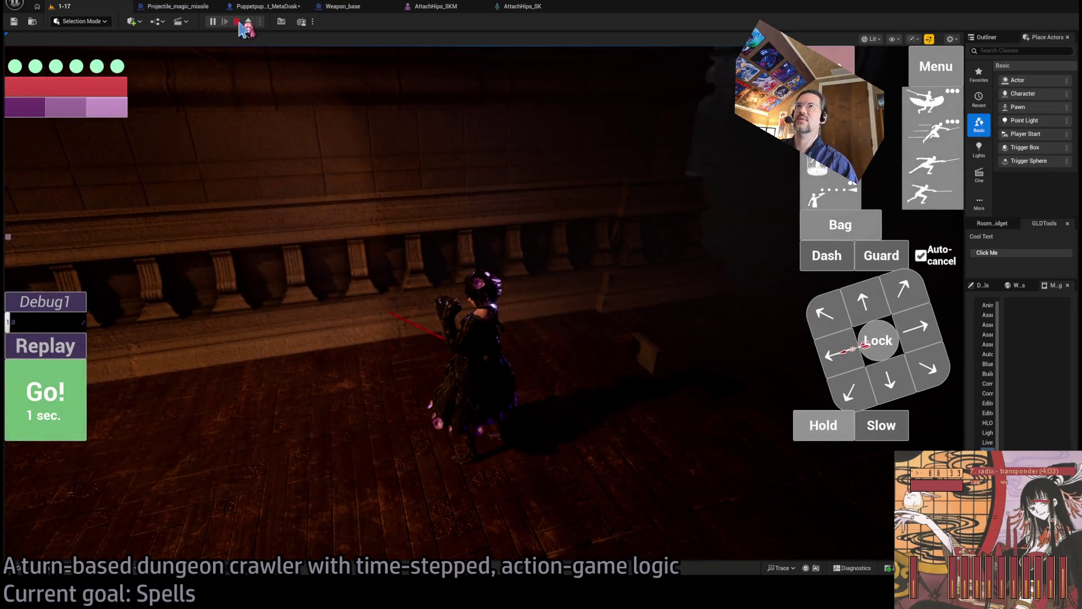
pyautogui.click(237, 22)
# Inspect the AttachHips_SKM skeleton bones, then return to Weapon_base's Attach_weapon graph
pyautogui.click(361, 8)
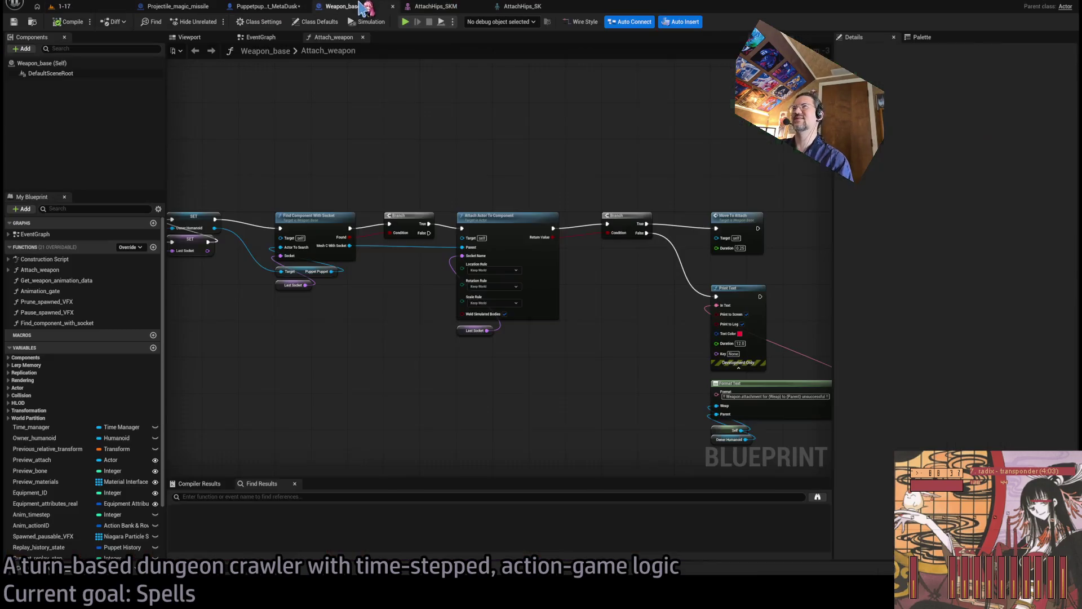
pyautogui.scroll(5, 353, 295)
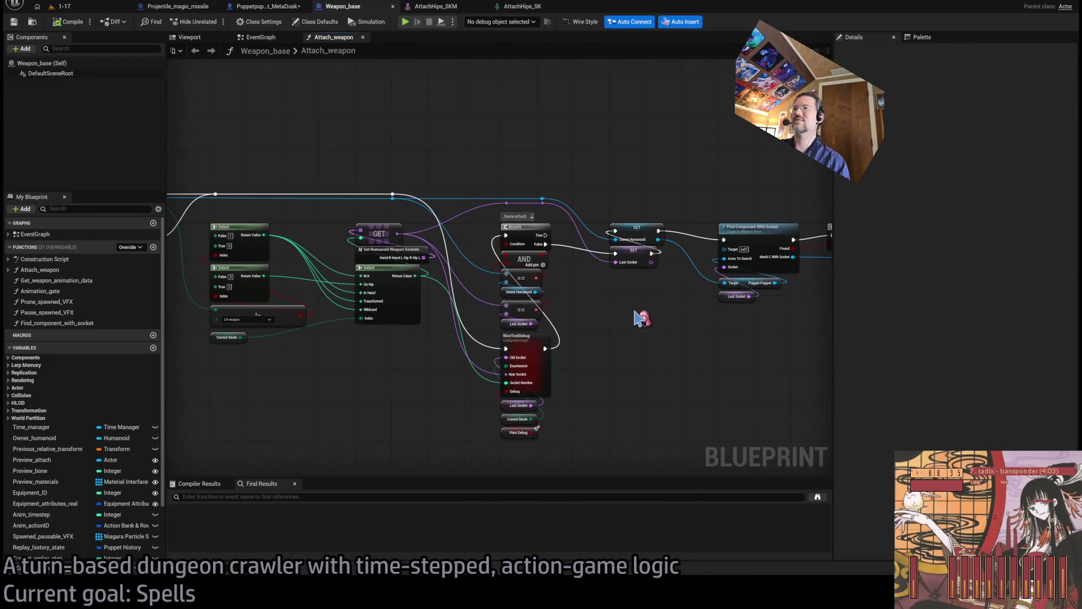
pyautogui.click(431, 6)
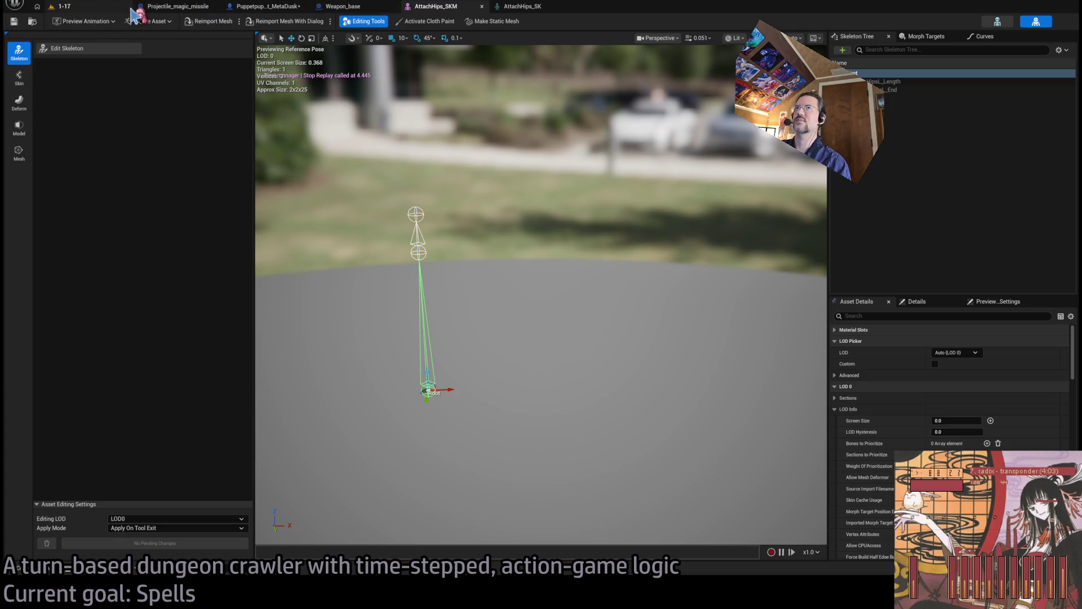
pyautogui.click(361, 7)
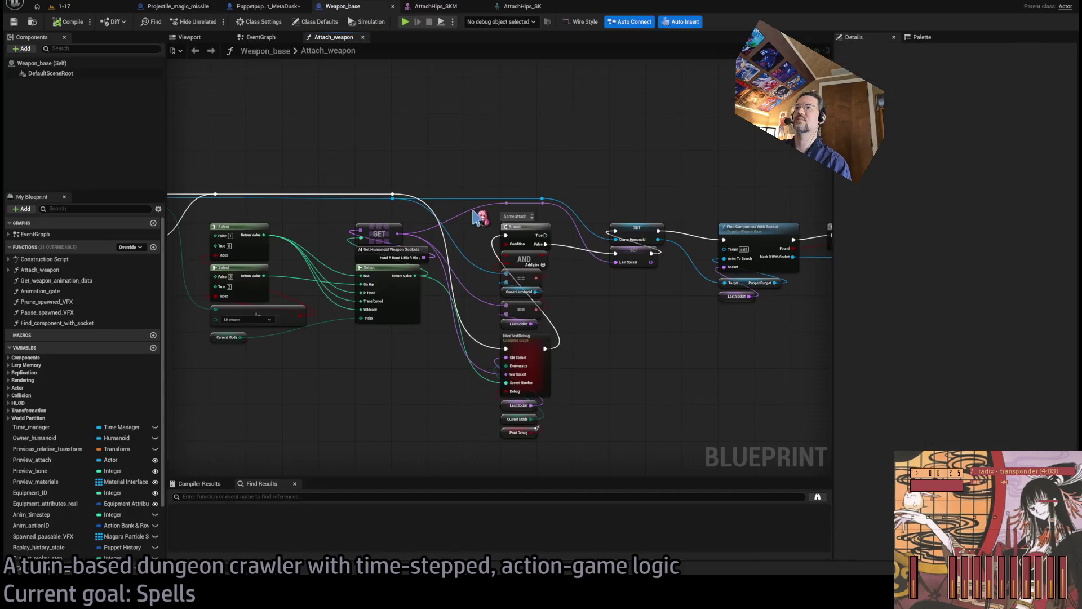
pyautogui.scroll(-3, 476, 217)
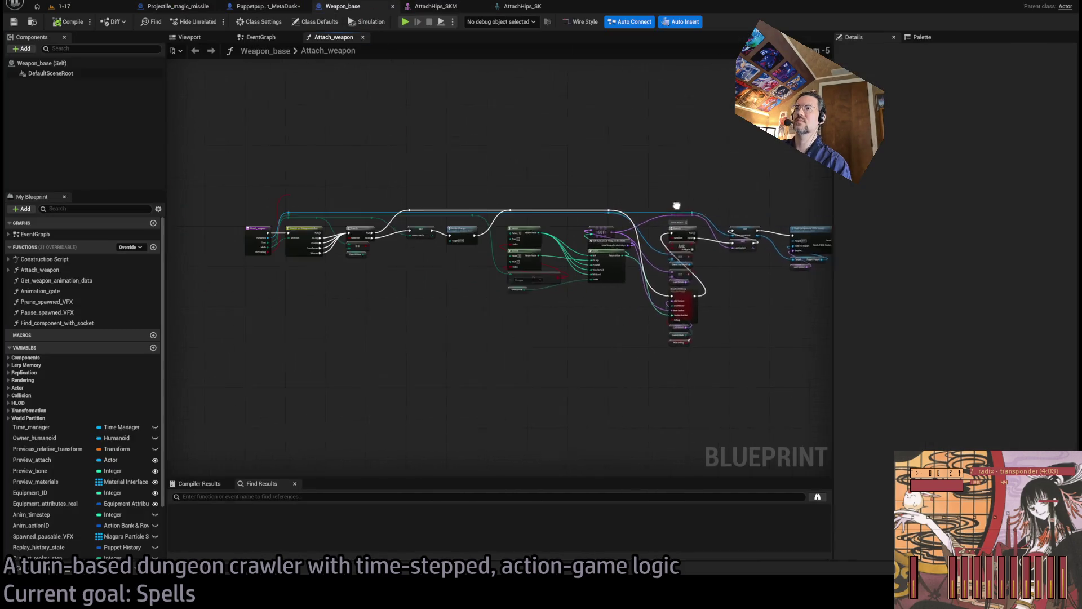
# Add an F9 breakpoint on Switch on EWeaponModes and play level 1-17
pyautogui.click(327, 255)
pyautogui.press('F9')
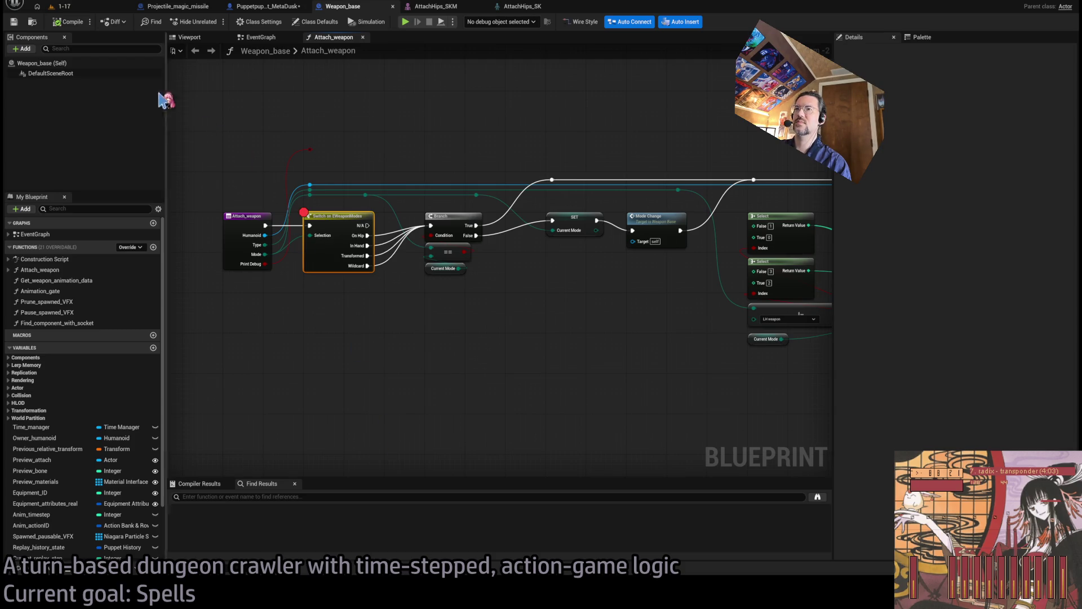
pyautogui.click(101, 8)
pyautogui.click(214, 21)
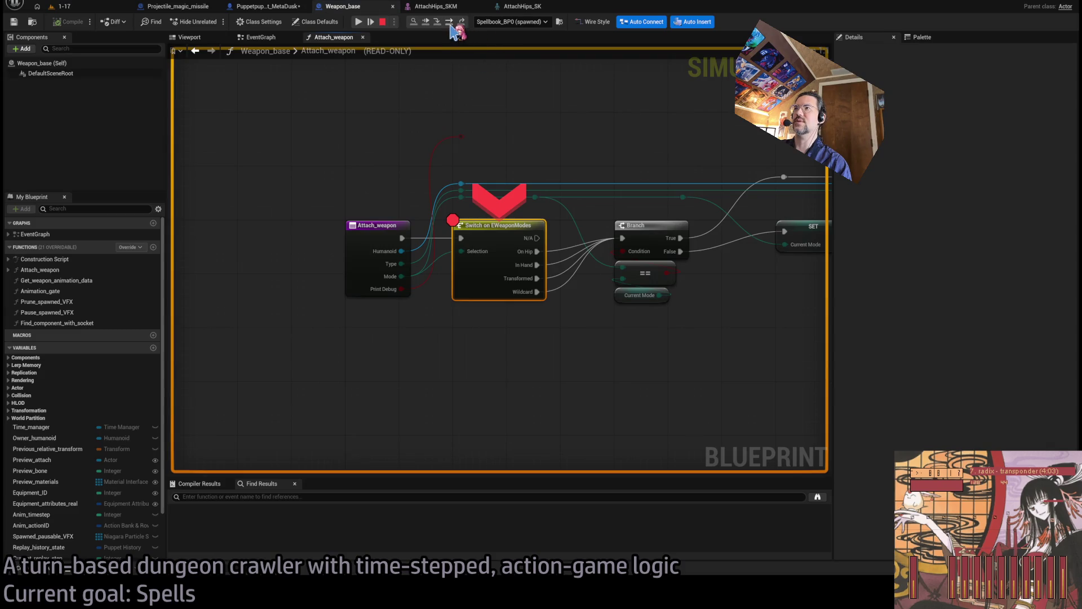
# Step from the weapon-mode switch through Mode Change and NiceTextDebug to SET Last Socket
pyautogui.click(449, 23)
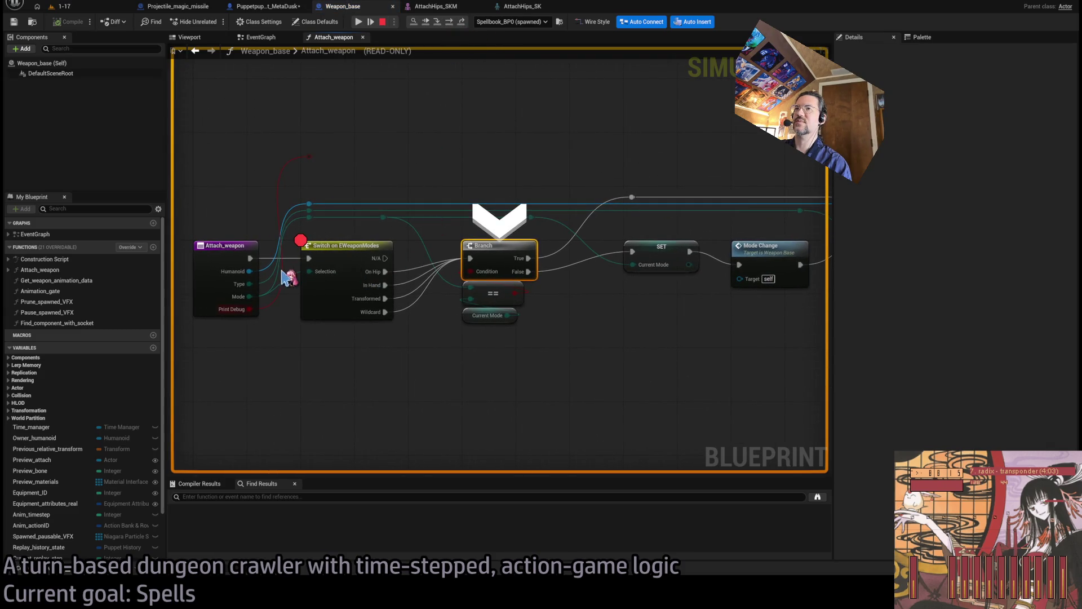
pyautogui.click(456, 23)
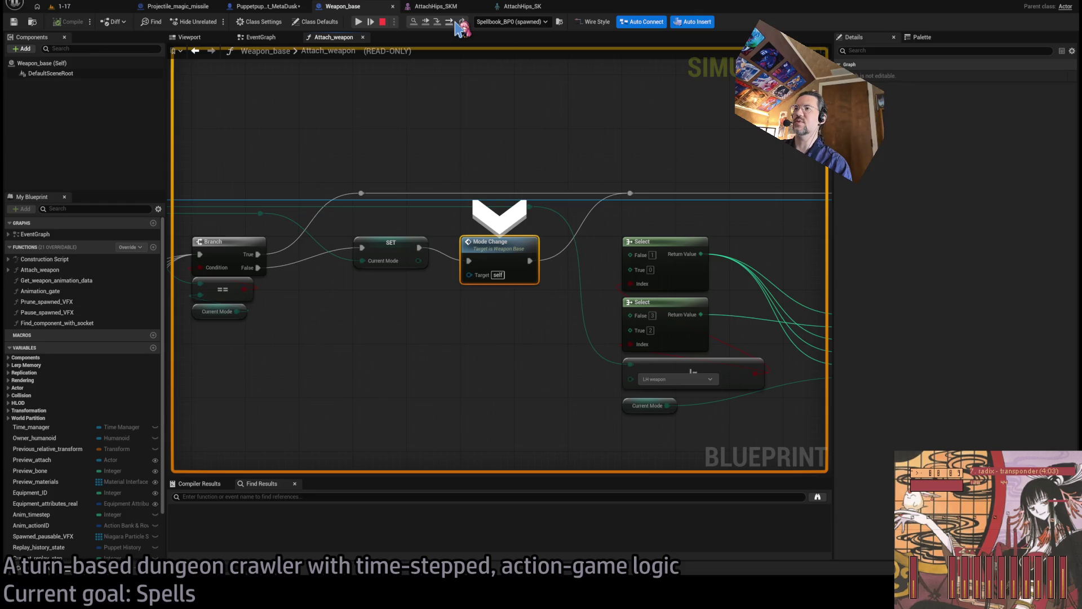
pyautogui.click(459, 25)
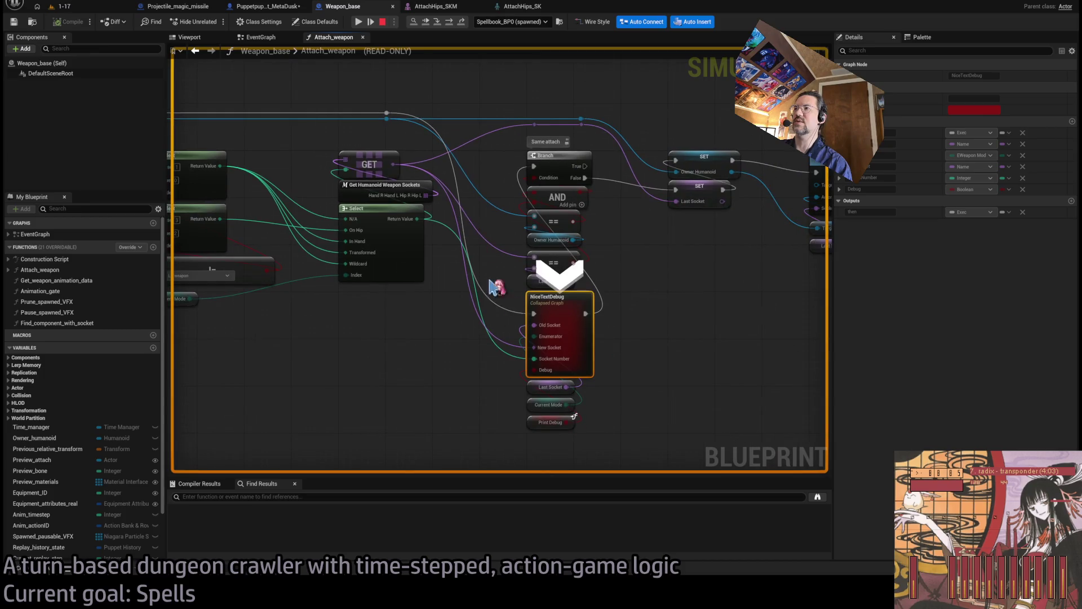
pyautogui.click(452, 25)
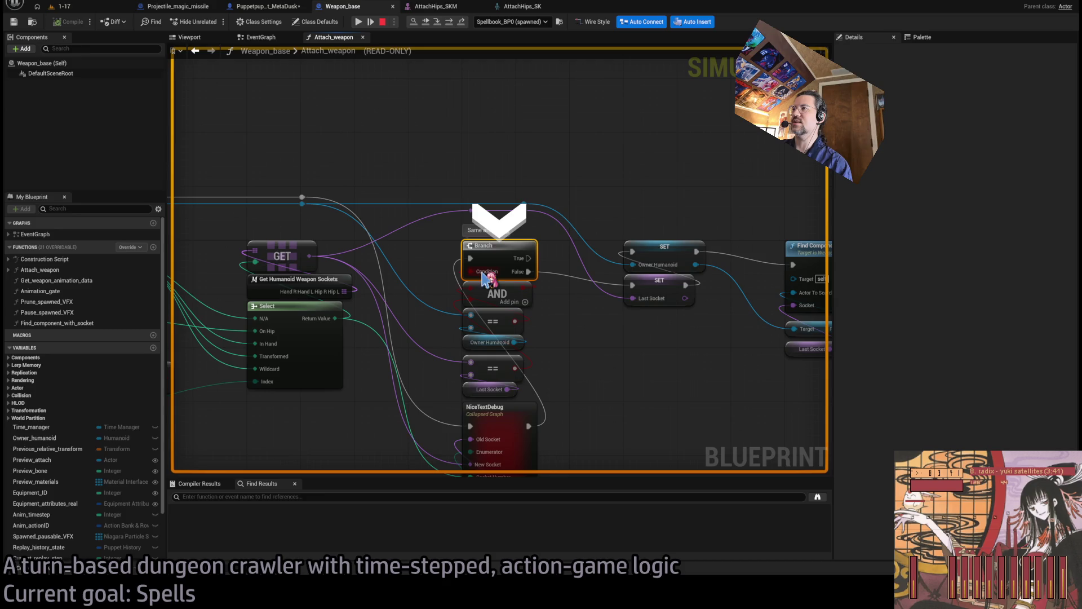
pyautogui.click(450, 23)
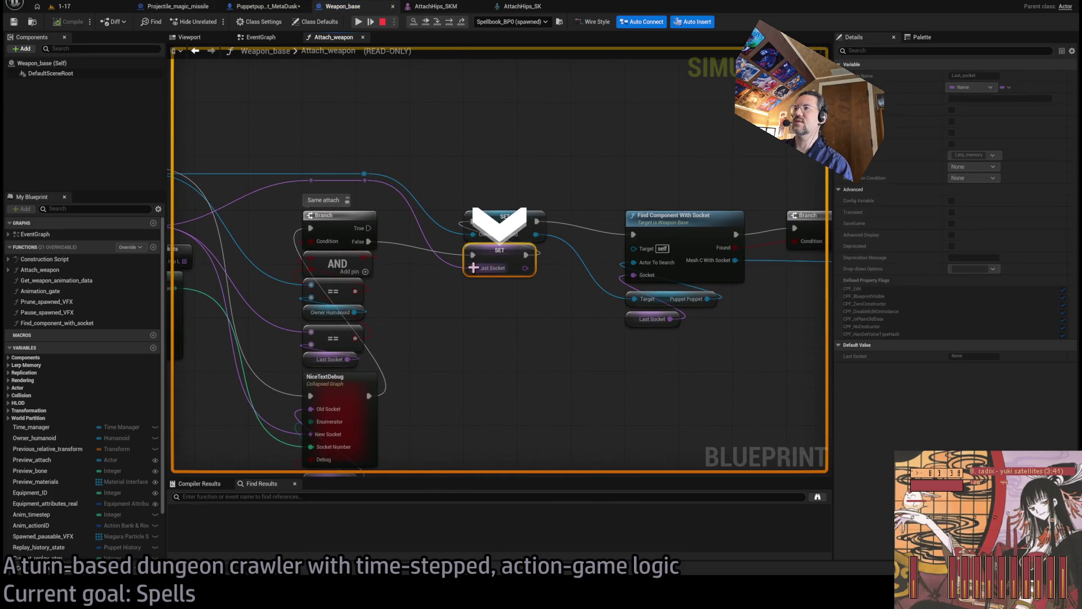
# Inspect the Get Humanoid Weapon Sockets, Find Component With Socket and SET Owner Humanoid nodes
pyautogui.moveTo(332, 227); pyautogui.dragTo(509, 230)
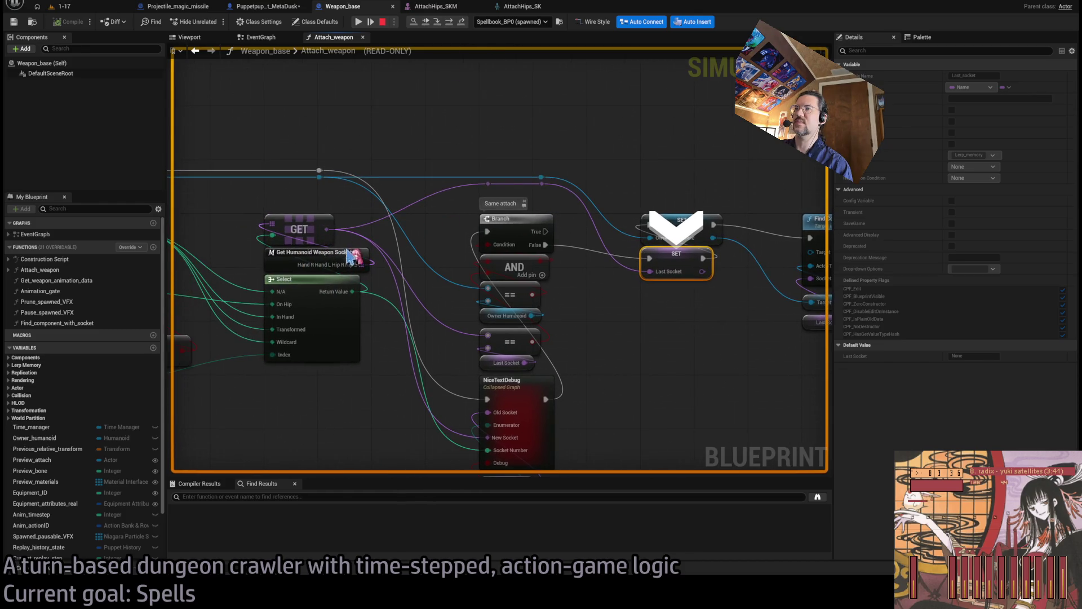
pyautogui.moveTo(532, 296); pyautogui.dragTo(485, 324)
pyautogui.moveTo(401, 121); pyautogui.dragTo(544, 113)
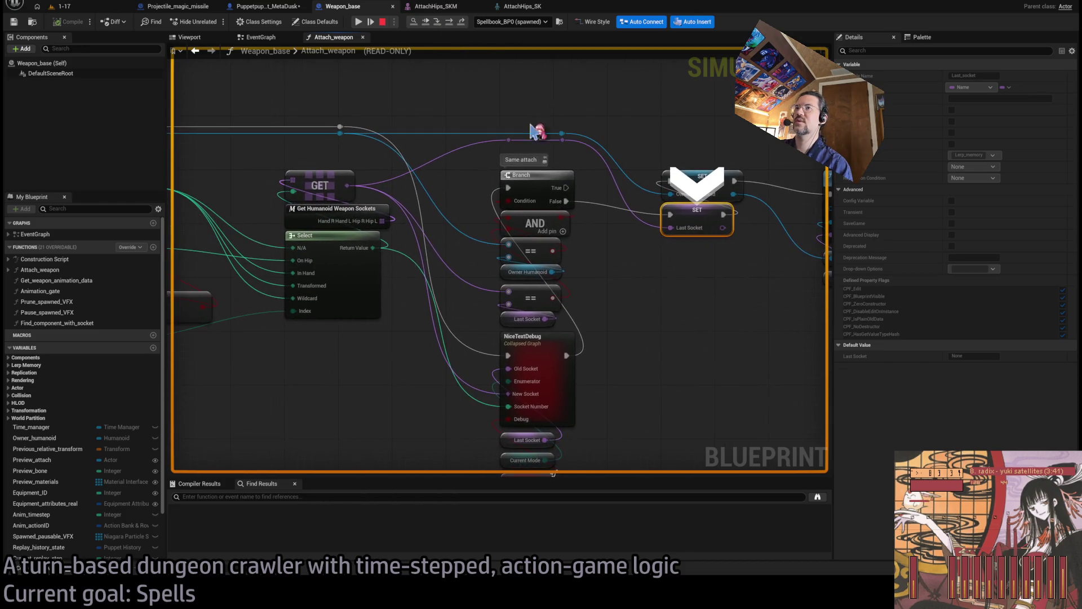
pyautogui.moveTo(406, 326); pyautogui.dragTo(278, 349)
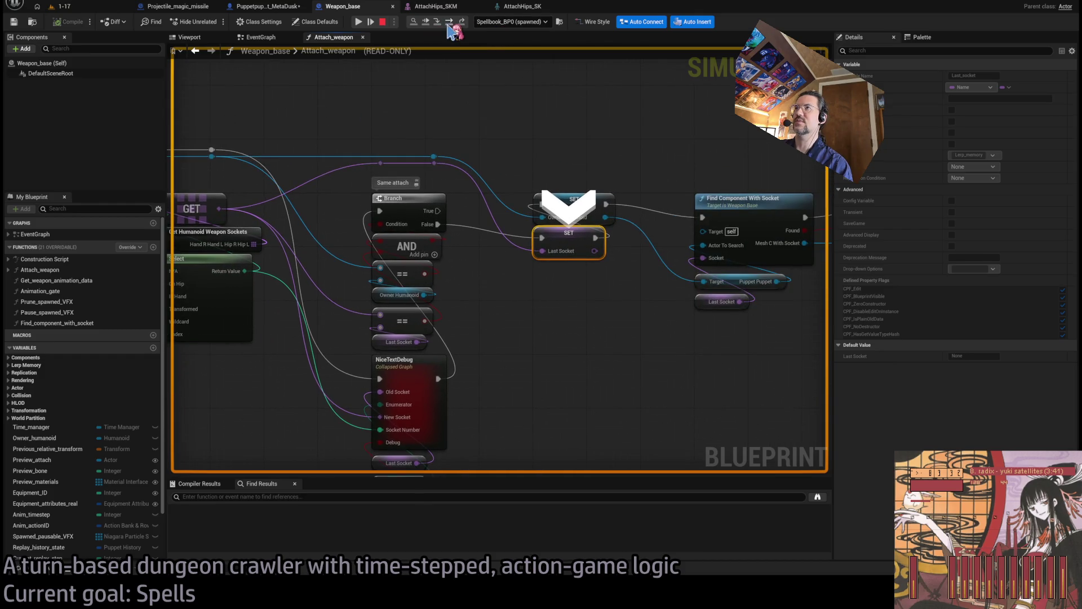
pyautogui.click(477, 274)
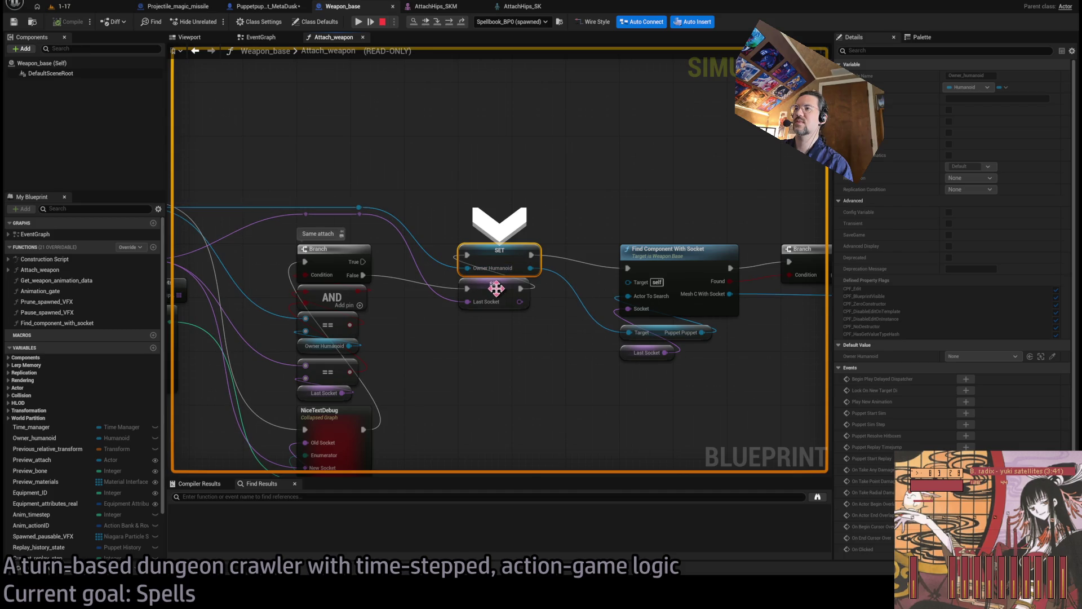
pyautogui.scroll(-3, 70, 449)
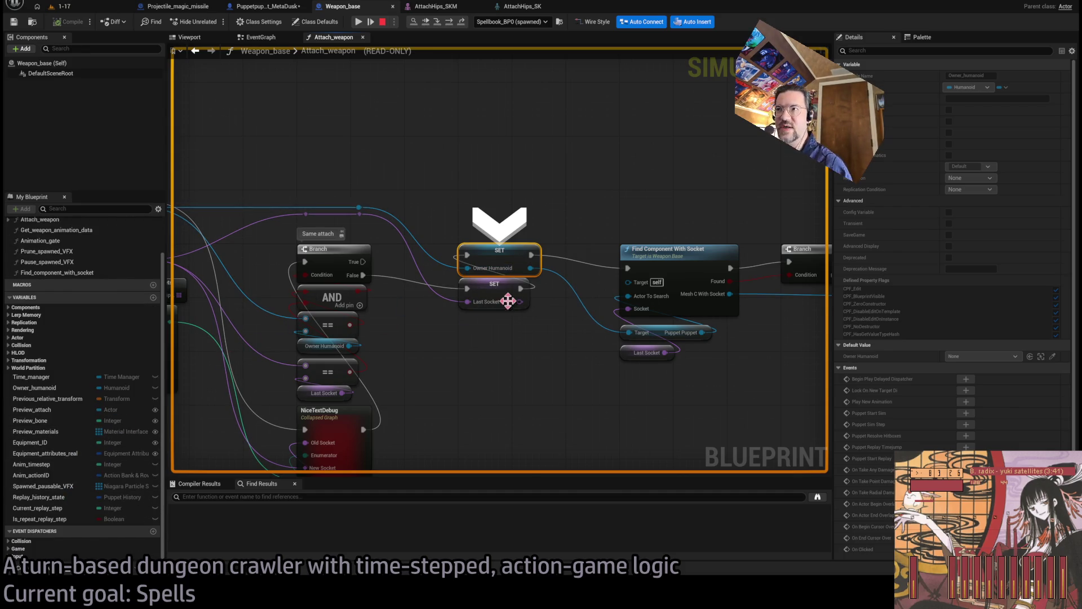
pyautogui.moveTo(562, 345); pyautogui.dragTo(517, 332)
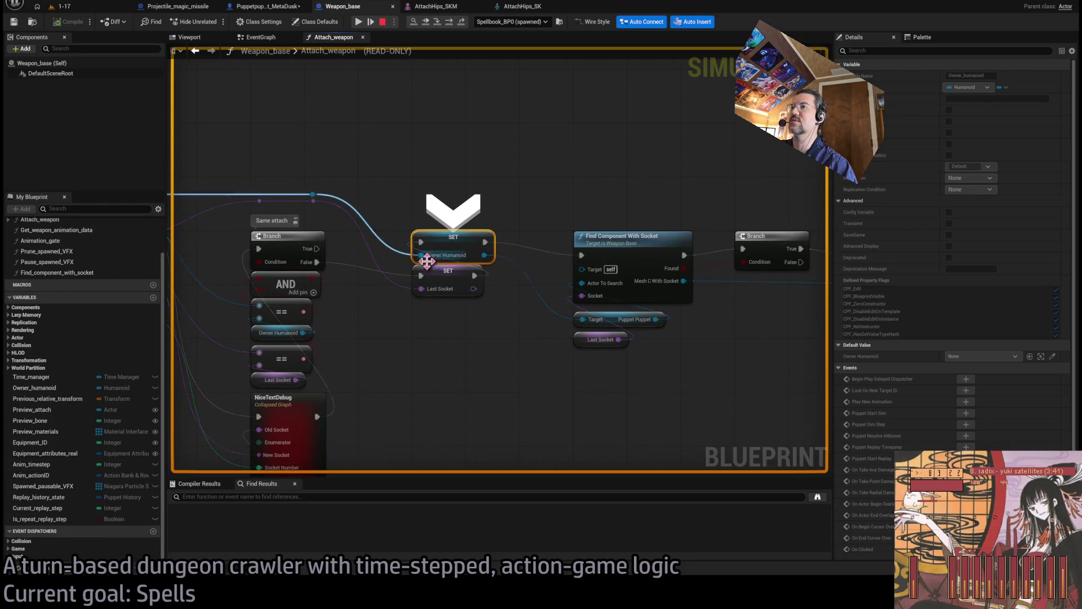
# Step through Find Component With Socket and the following Branch, then stop the simulation
pyautogui.click(449, 23)
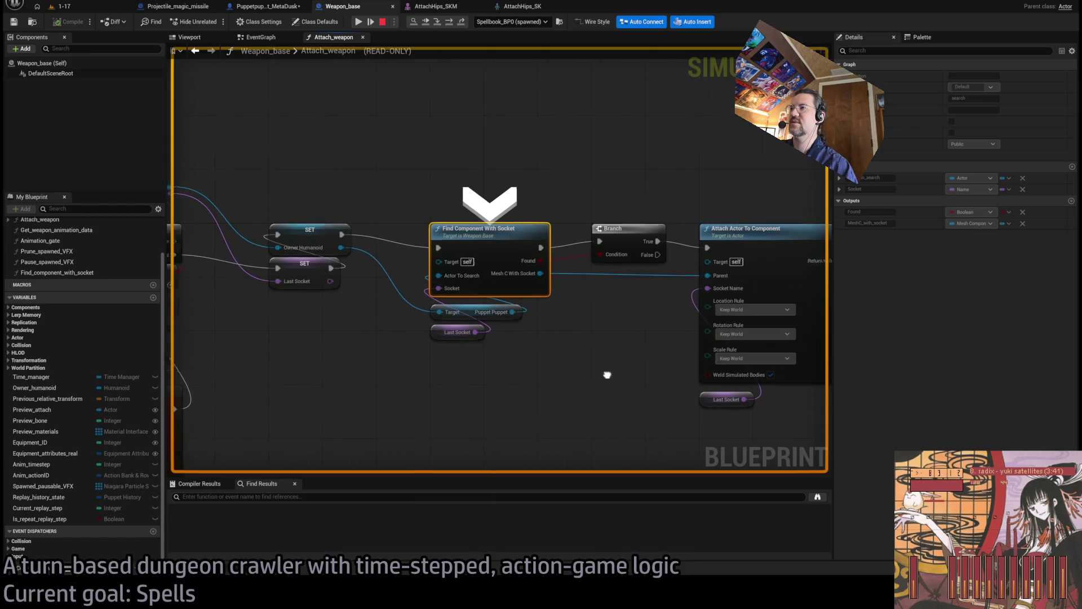
pyautogui.click(450, 23)
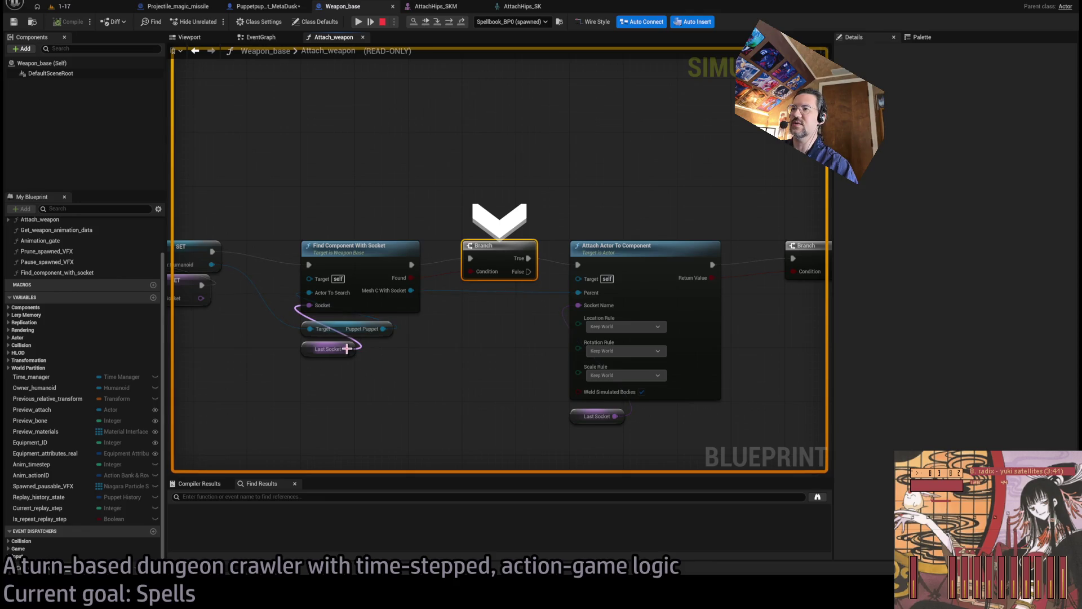
pyautogui.click(384, 22)
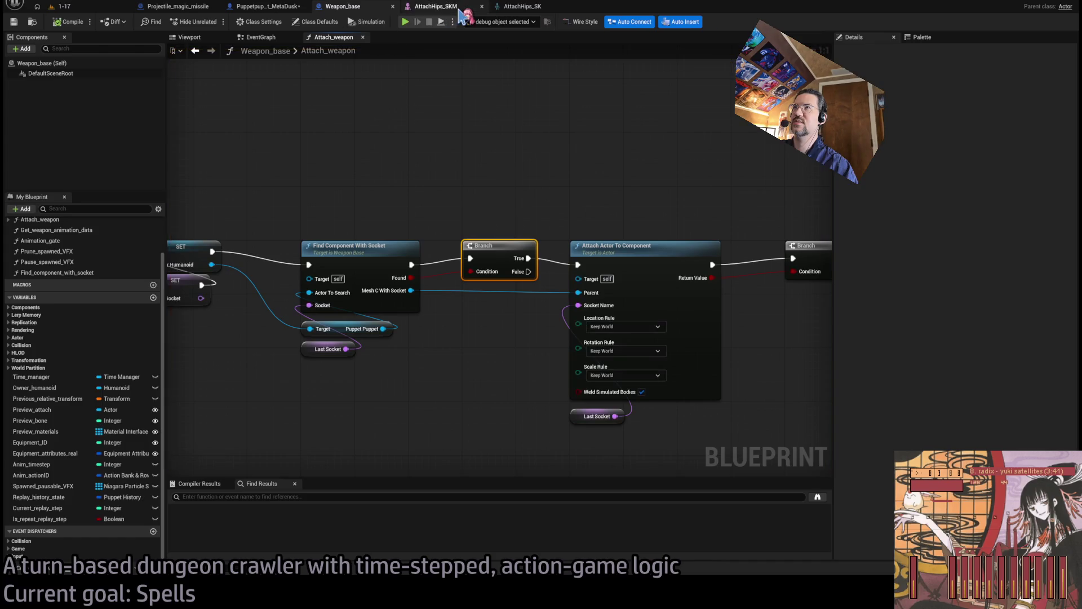
pyautogui.click(437, 7)
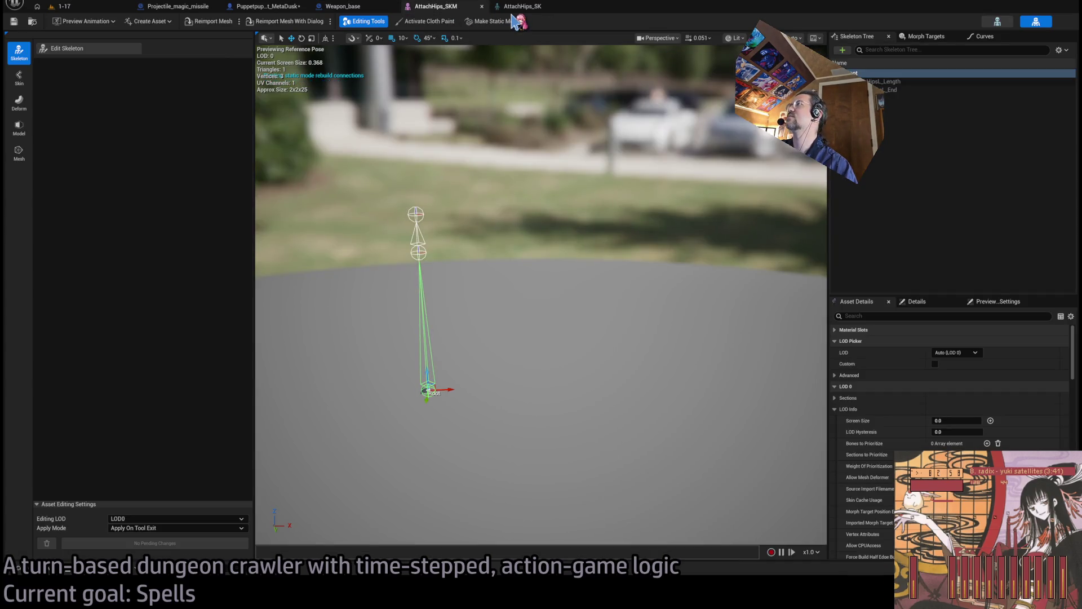
pyautogui.click(344, 6)
pyautogui.moveTo(243, 316)
pyautogui.mouseDown()
pyautogui.moveTo(528, 259)
pyautogui.moveTo(510, 276)
pyautogui.mouseUp()
pyautogui.doubleClick(369, 236)
pyautogui.click(318, 284)
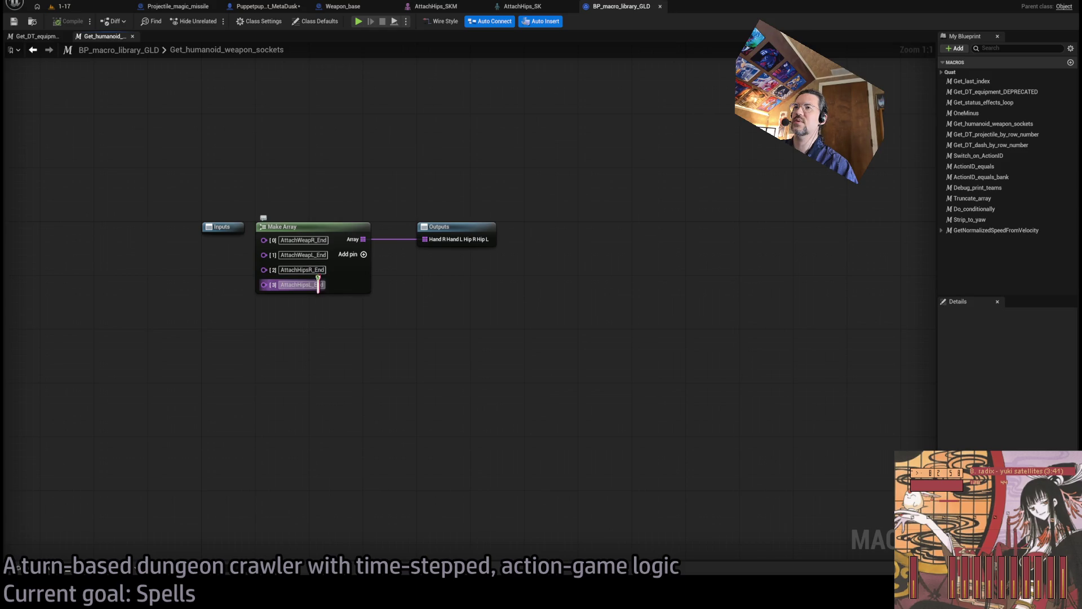
pyautogui.middleClick(626, 6)
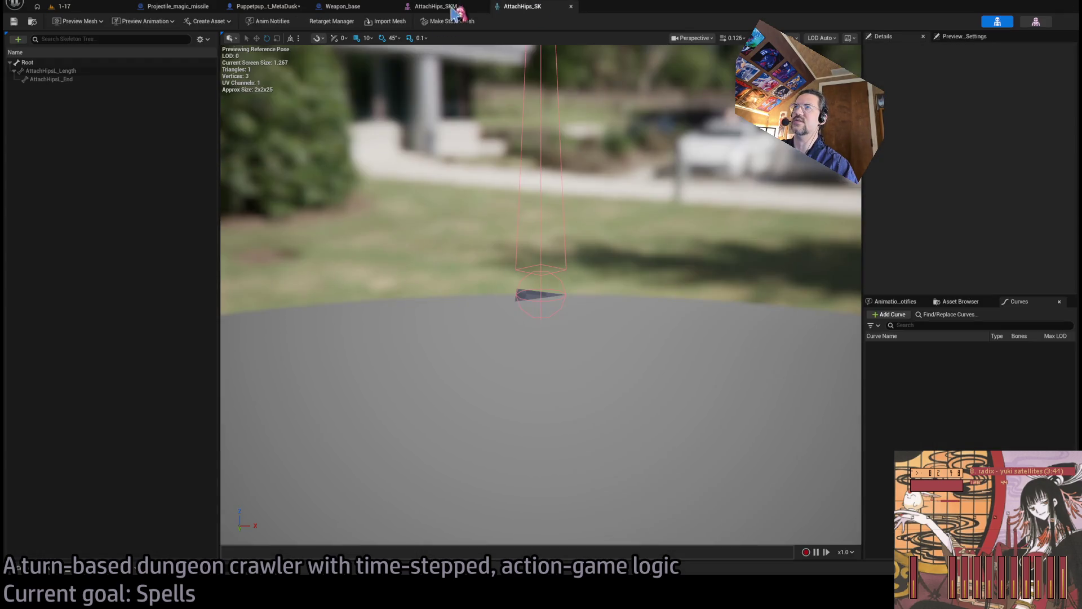
pyautogui.click(340, 6)
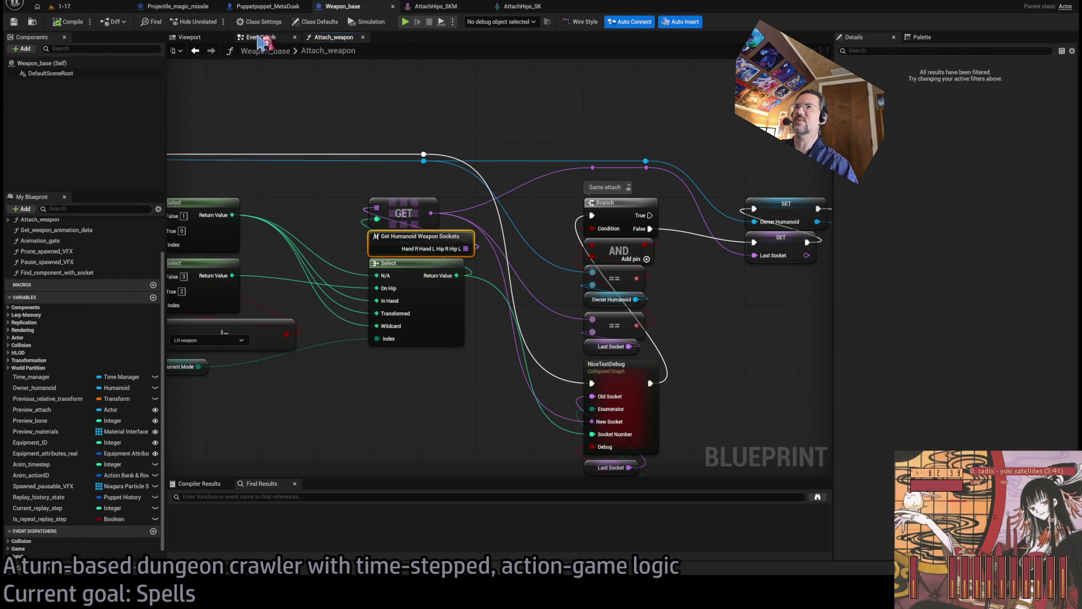
# Play level 1-17 and step from SET Last Socket through to Attach Actor To Component
pyautogui.click(93, 10)
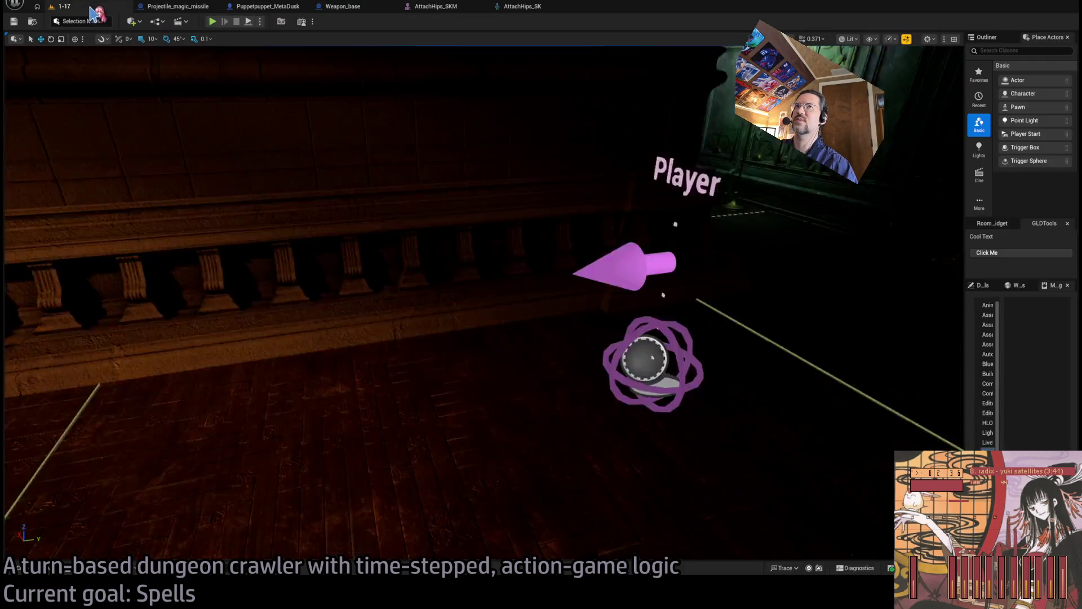
pyautogui.click(212, 22)
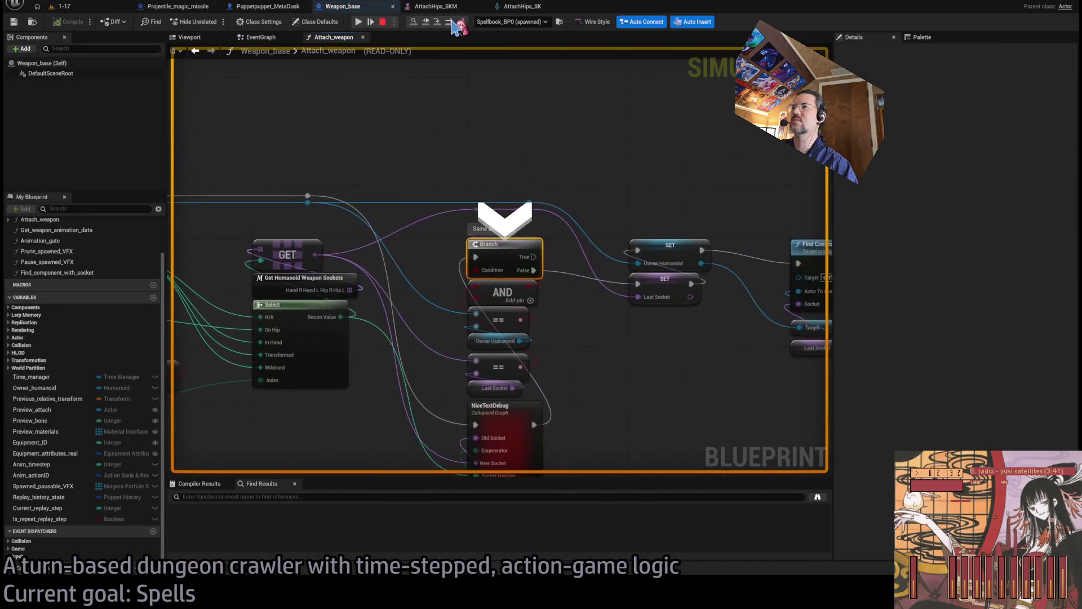
pyautogui.click(450, 23)
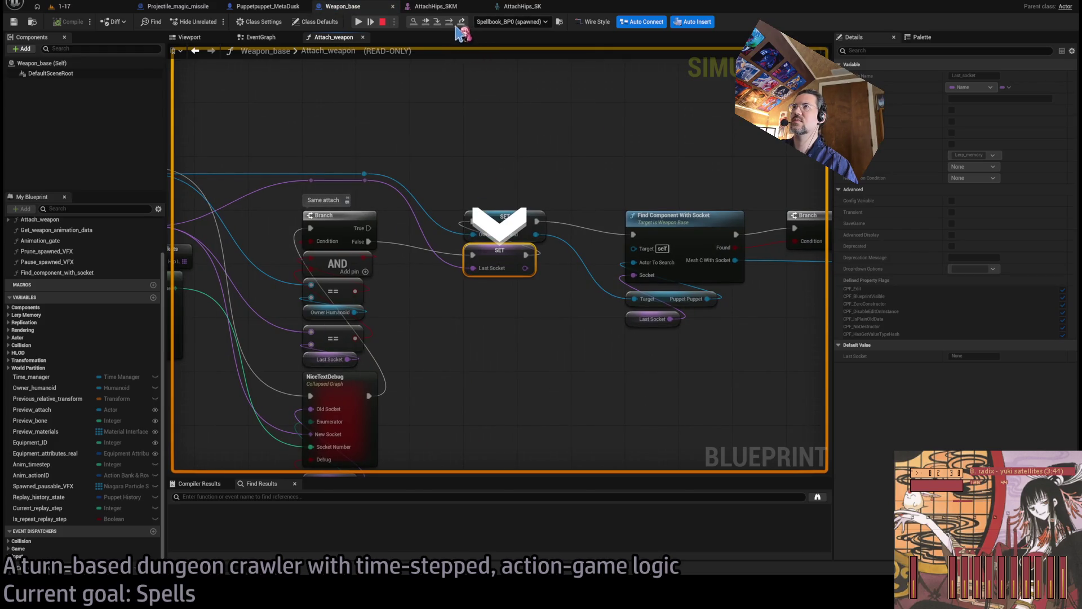
pyautogui.click(460, 22)
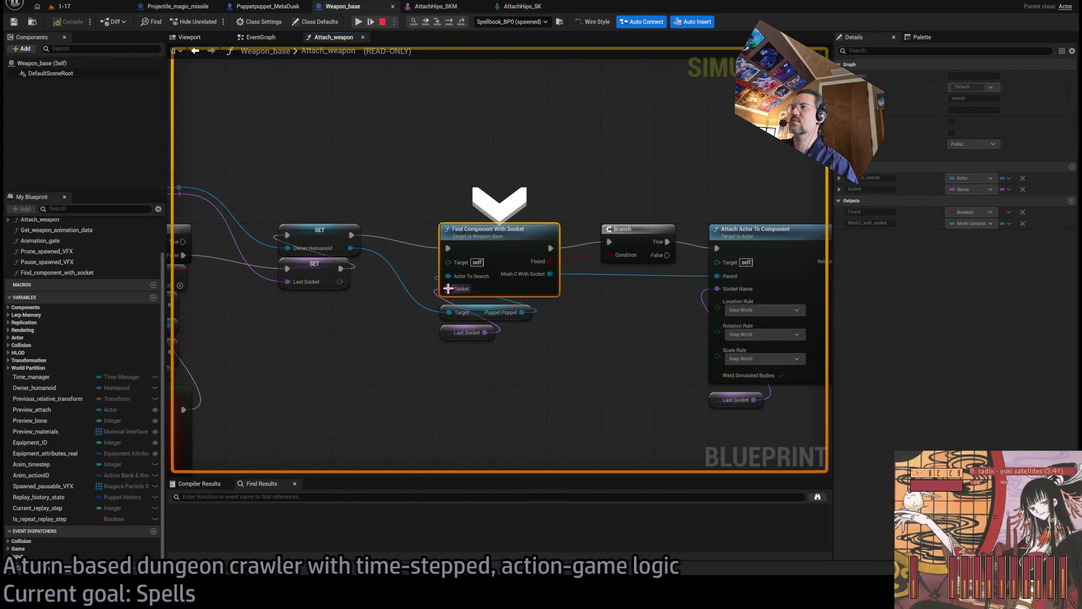
pyautogui.click(452, 24)
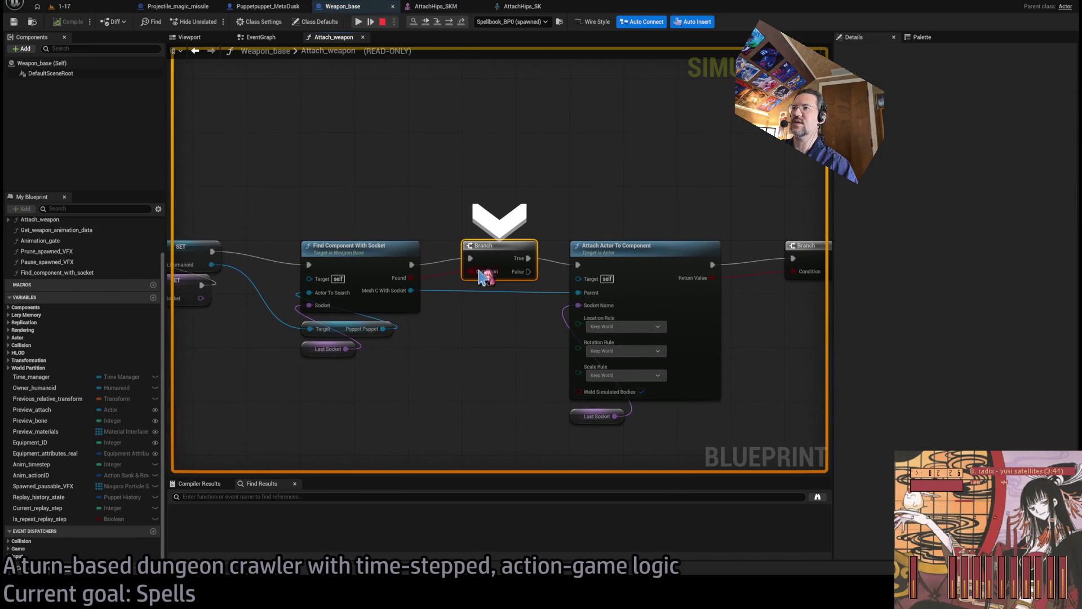
pyautogui.click(451, 22)
# Continue to the Switch on EWeaponModes breakpoint, then resume the game
pyautogui.press('F10')
pyautogui.press('F10')
pyautogui.press('F10')
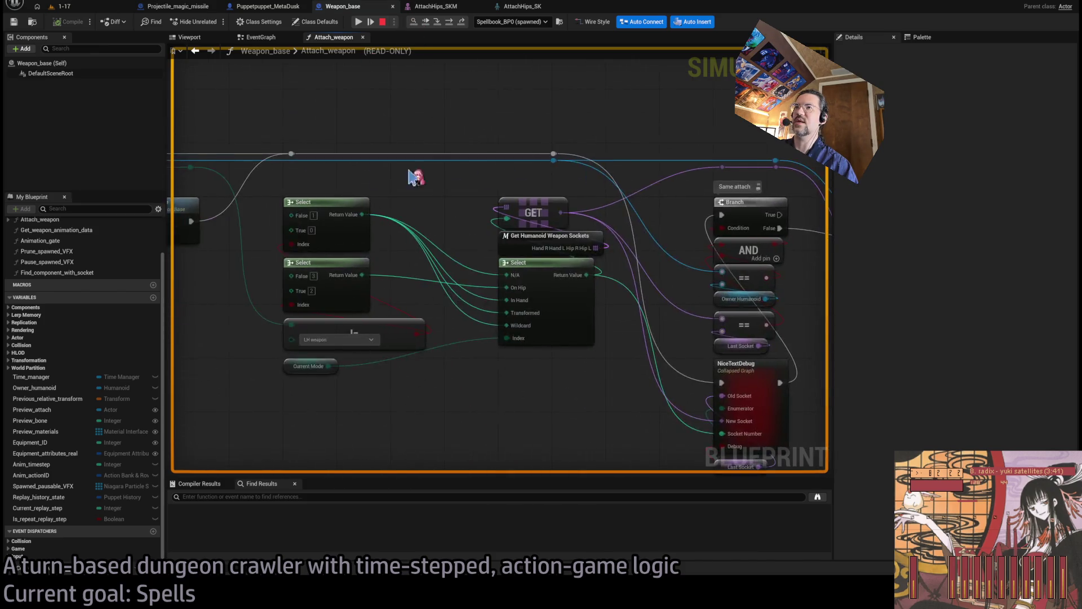
pyautogui.click(505, 211)
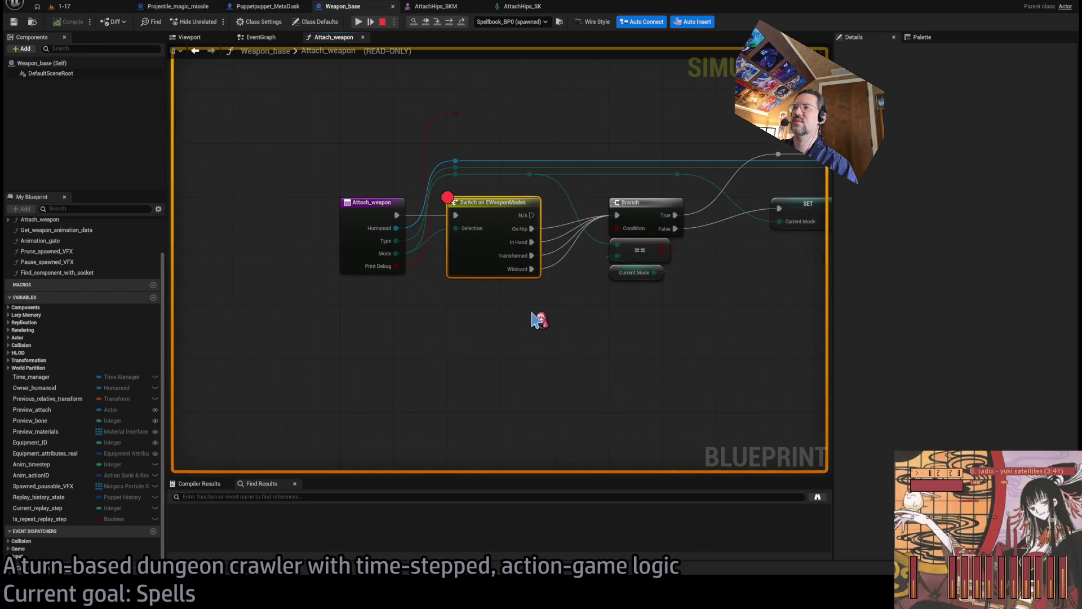
pyautogui.click(359, 23)
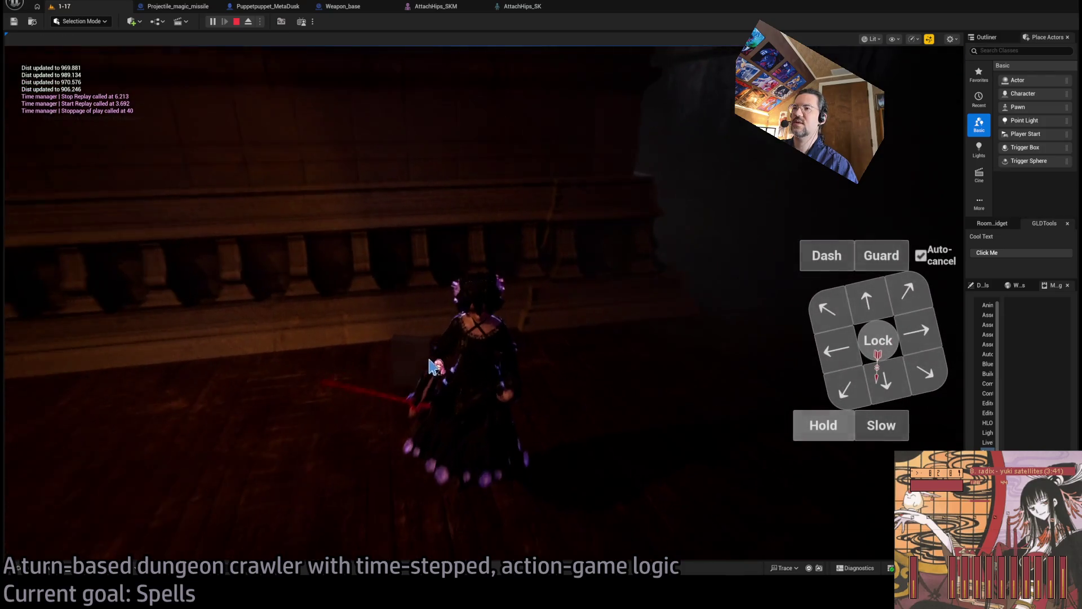
# Check the character's attached weapon in the running game, stop play, and search assets for 'command'
pyautogui.click(431, 366)
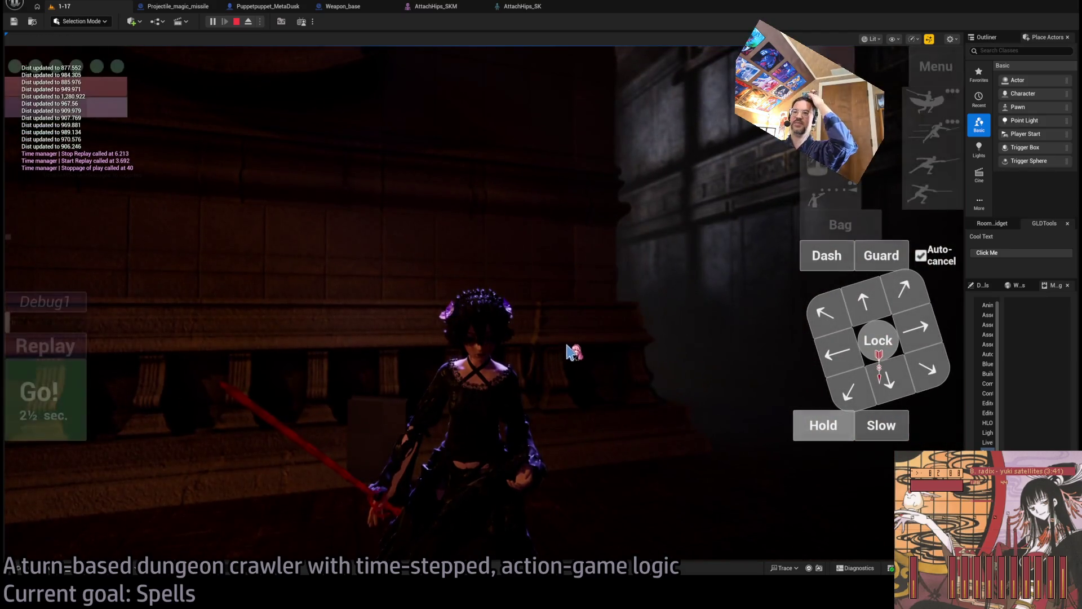
pyautogui.click(236, 21)
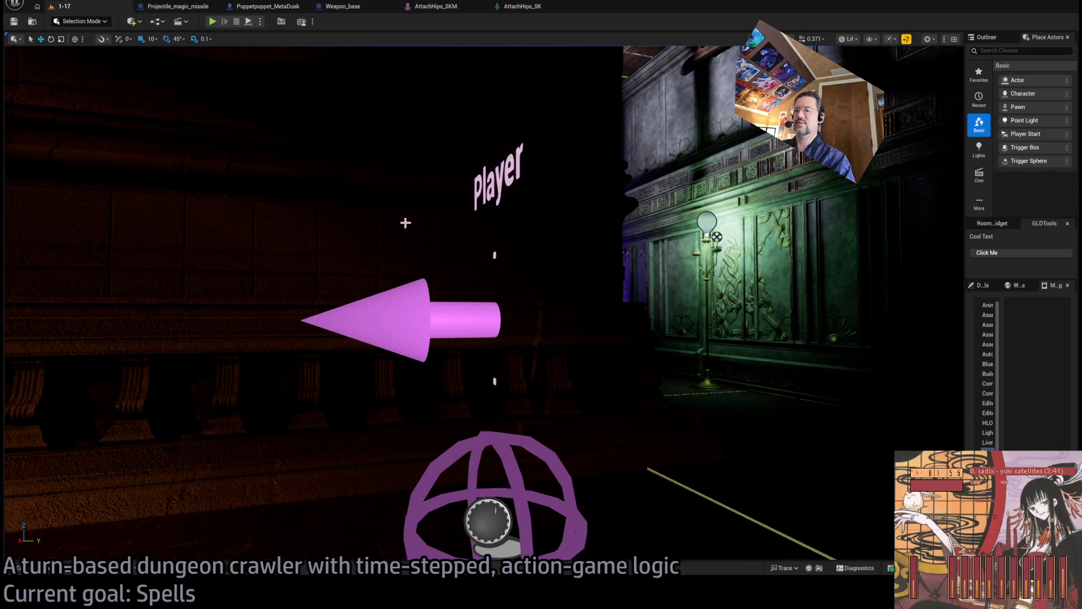
pyautogui.hotkey('ctrl', 'p')
pyautogui.write('command')
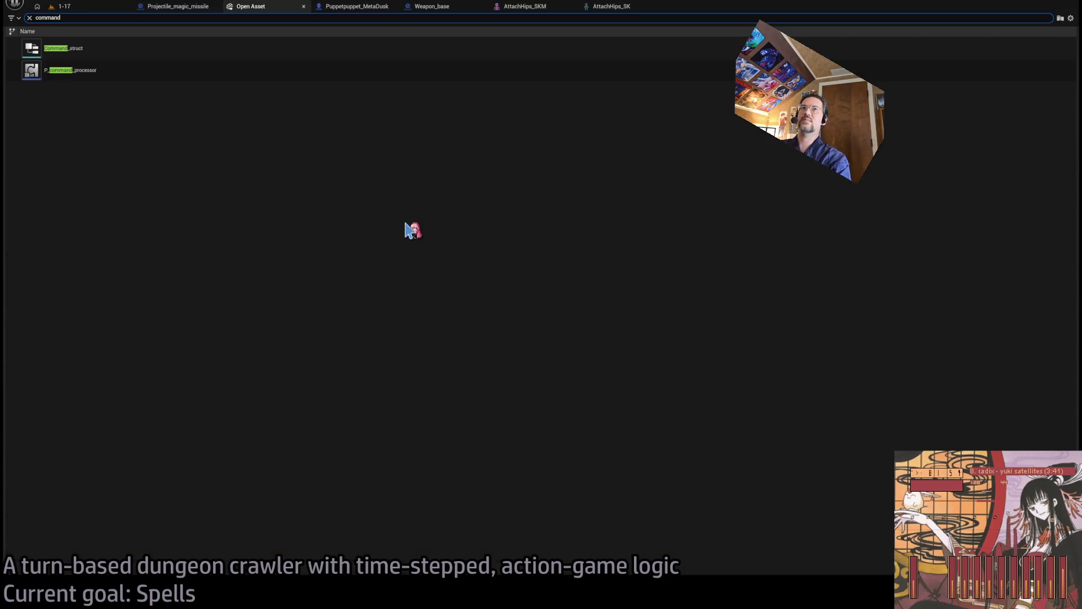
# Open P_command_processor, close the Hitbox_substepper graph, and go to its EventGraph
pyautogui.doubleClick(173, 71)
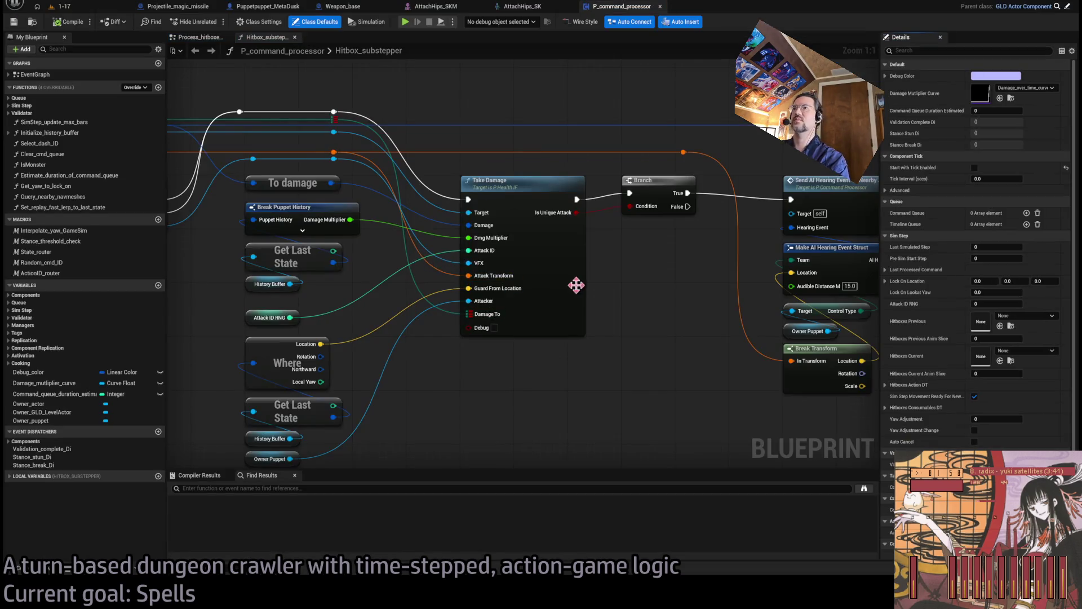
pyautogui.press('Home')
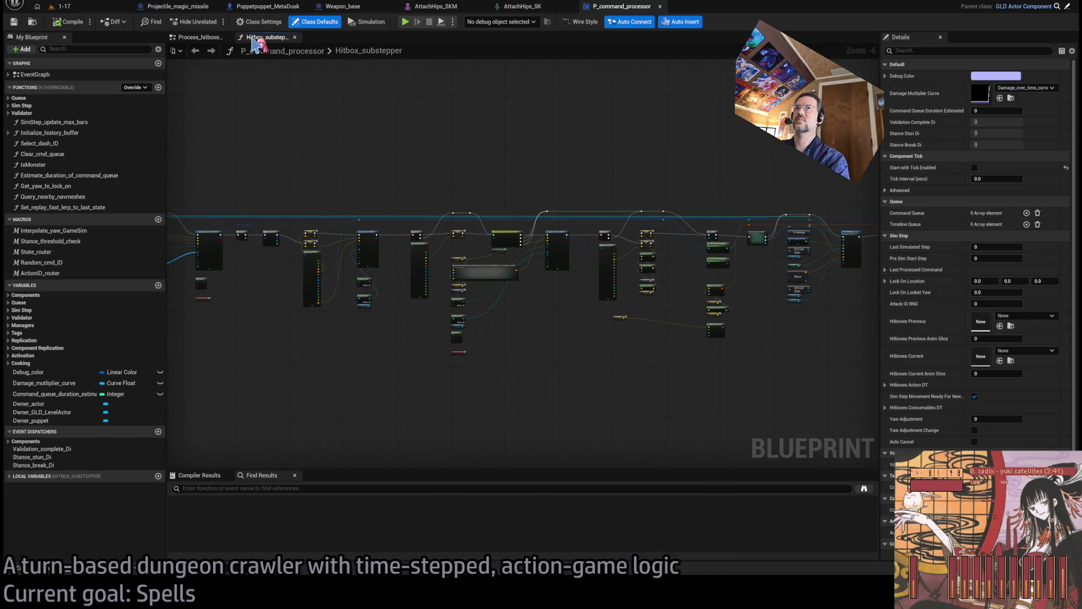
pyautogui.middleClick(254, 38)
pyautogui.click(356, 50)
pyautogui.scroll(3, 473, 212)
# In Initialize_history_buffer, inspect the L Mode and R Mode nodes and Make Puppet History
pyautogui.doubleClick(616, 261)
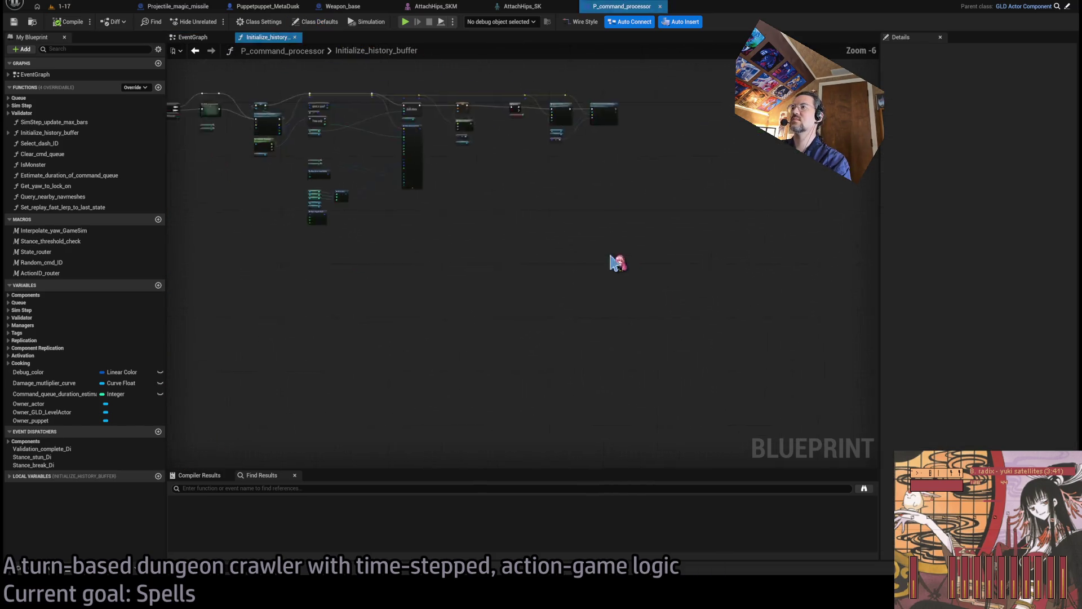
pyautogui.scroll(4, 354, 253)
pyautogui.moveTo(354, 253); pyautogui.dragTo(432, 199)
pyautogui.click(350, 186)
pyautogui.click(351, 199)
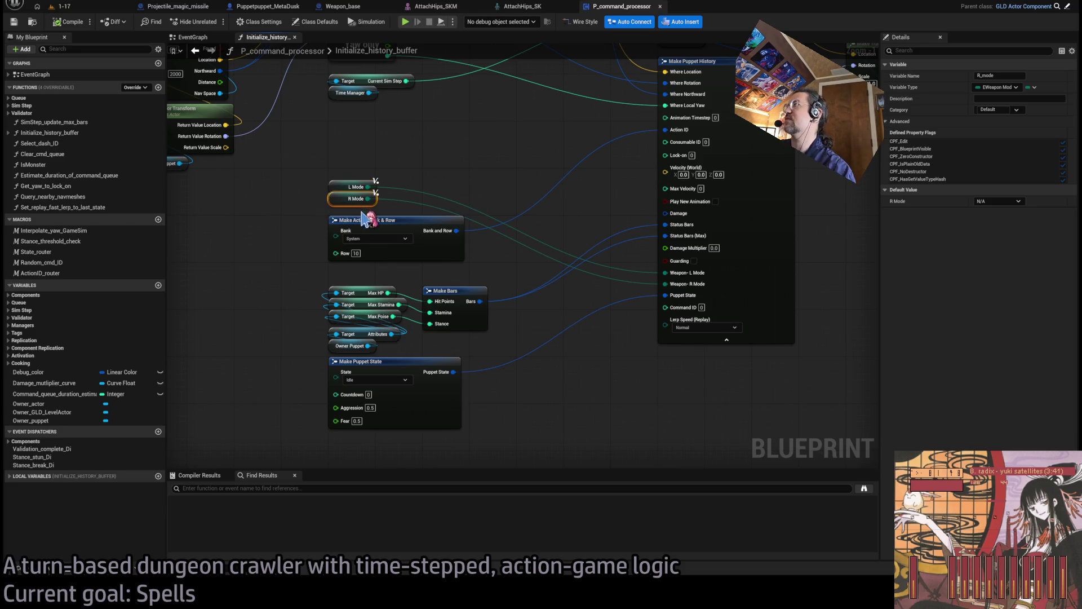
pyautogui.click(280, 197)
pyautogui.scroll(-1, 280, 197)
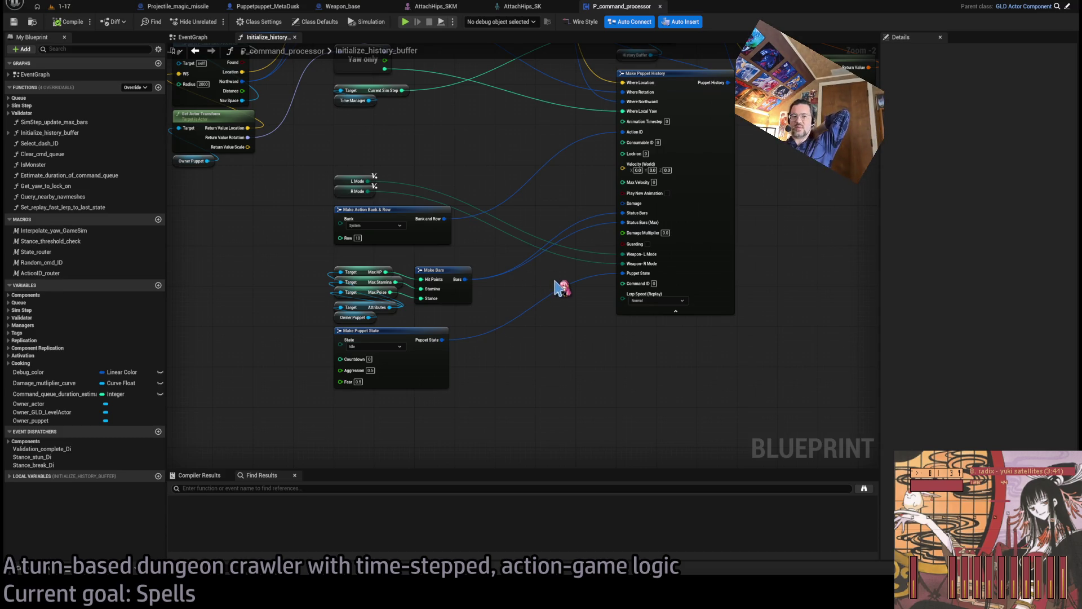
pyautogui.moveTo(586, 300); pyautogui.dragTo(504, 302)
pyautogui.moveTo(541, 265); pyautogui.dragTo(588, 309)
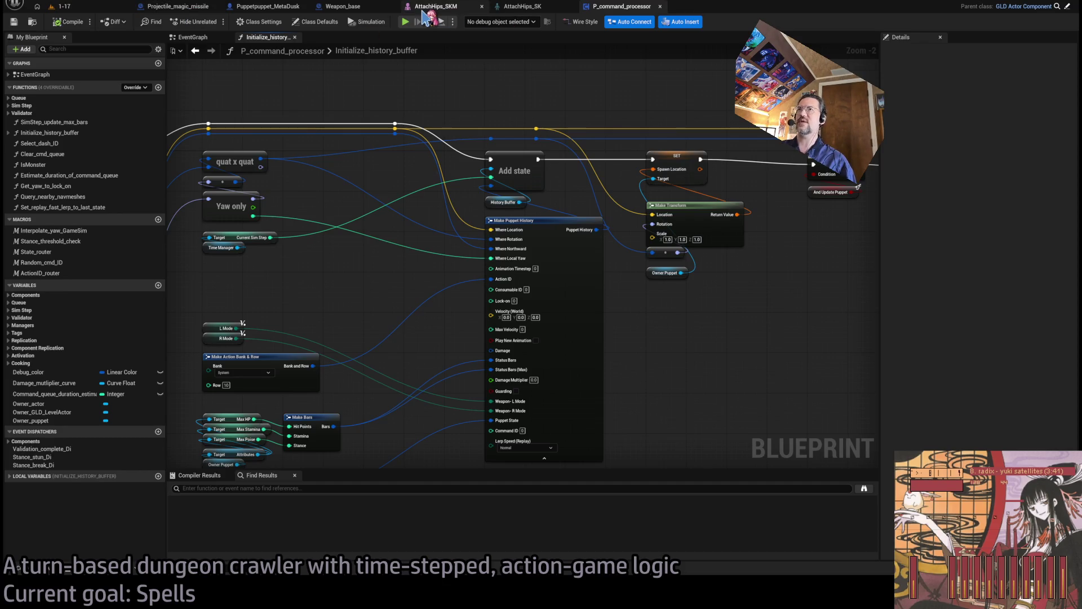
# In AttachHips_SKM's skeleton edit mode, set AttachHipsL_Length's Location Z to 15
pyautogui.click(431, 7)
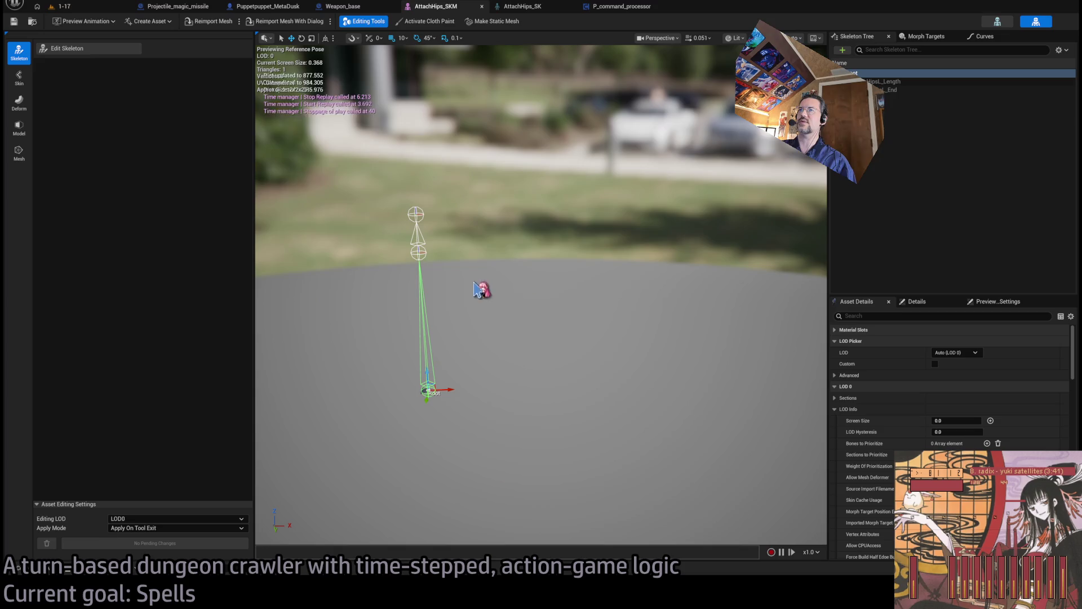
pyautogui.click(575, 291)
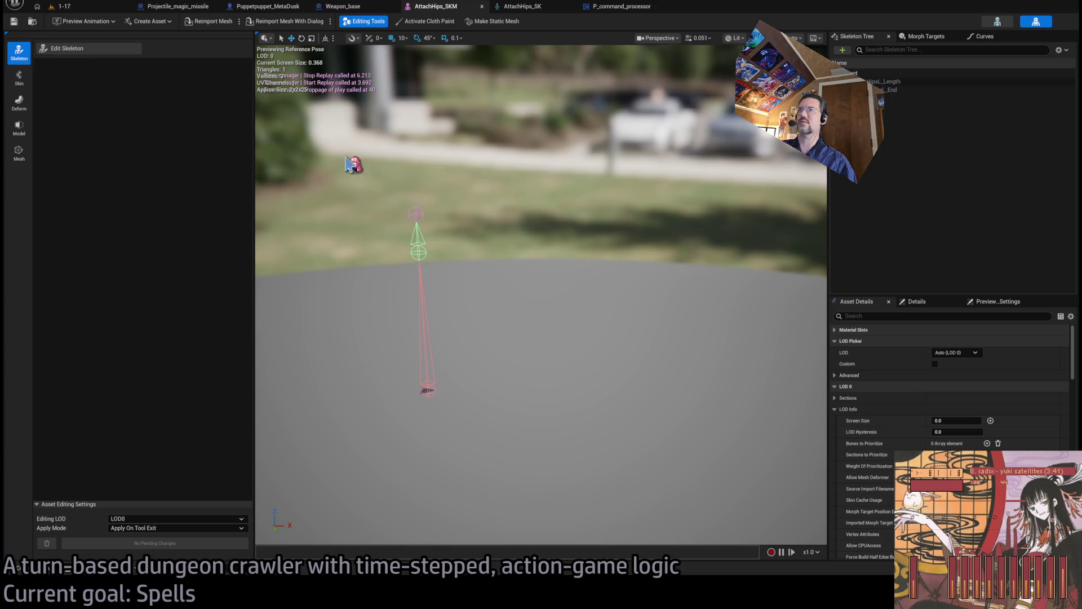
pyautogui.click(112, 50)
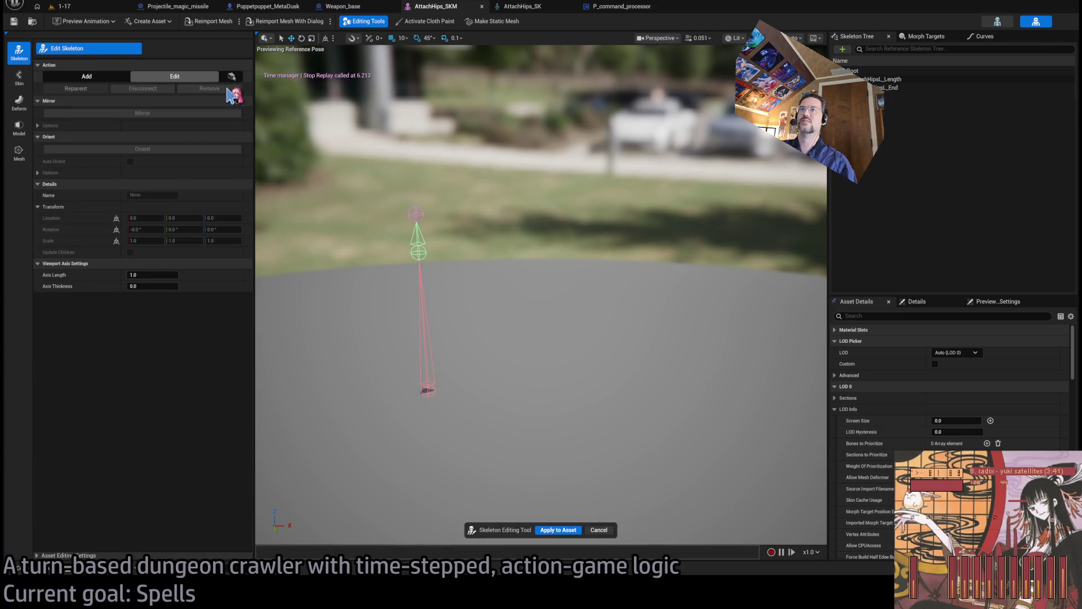
pyautogui.click(418, 252)
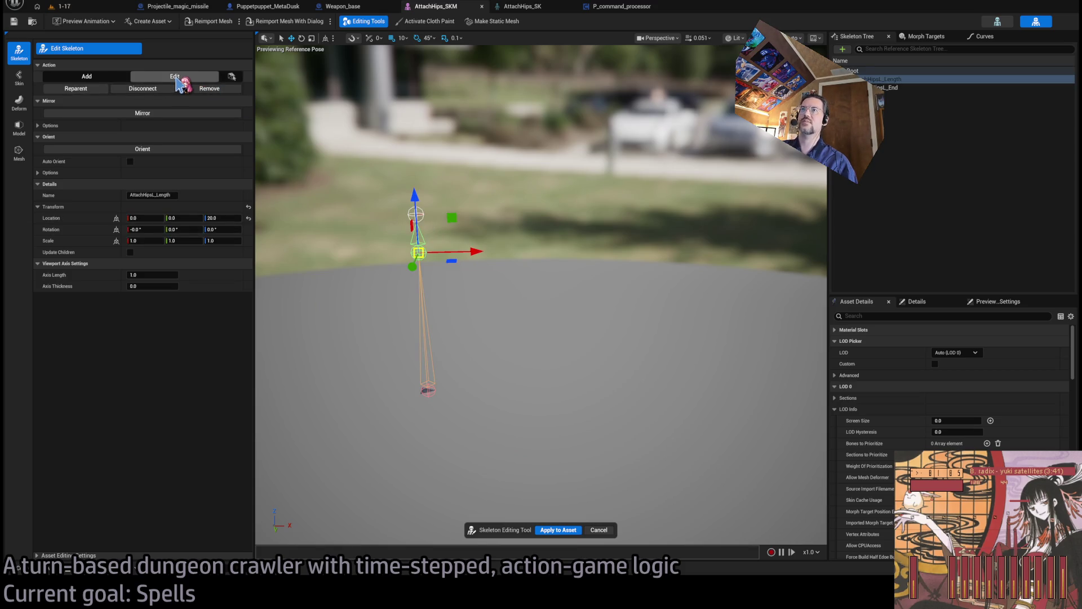
pyautogui.click(222, 218)
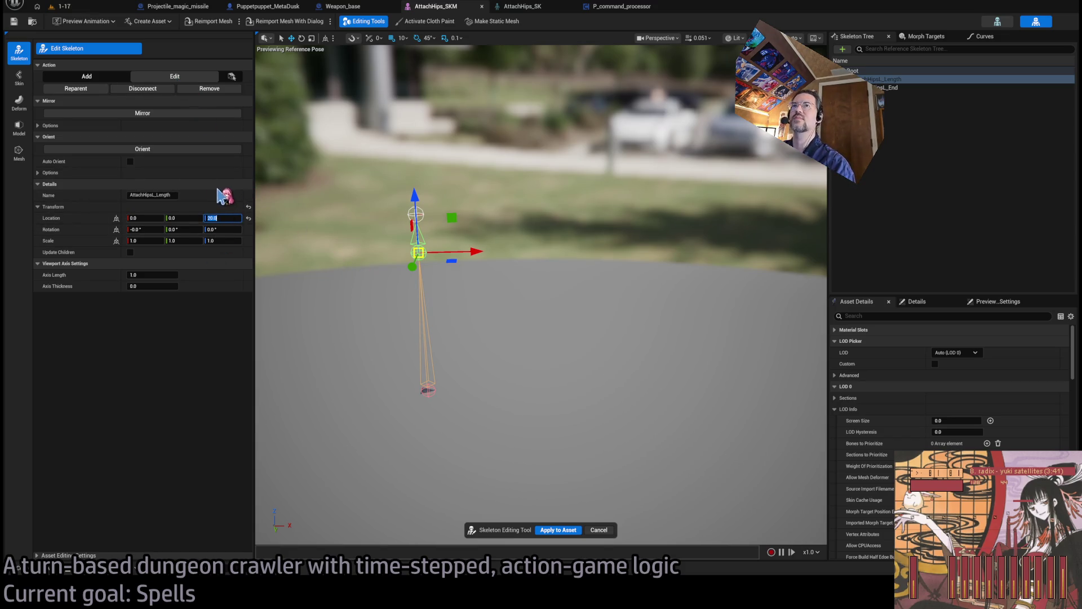
pyautogui.write('15')
pyautogui.press('Return')
# Set AttachHipsL_End's Location Z to 5 and apply the skeleton edits to the asset
pyautogui.click(416, 213)
pyautogui.click(220, 218)
pyautogui.write('5')
pyautogui.press('Return')
pyautogui.moveTo(304, 156)
pyautogui.mouseDown()
pyautogui.moveTo(285, 169)
pyautogui.moveTo(282, 192)
pyautogui.moveTo(248, 192)
pyautogui.mouseUp()
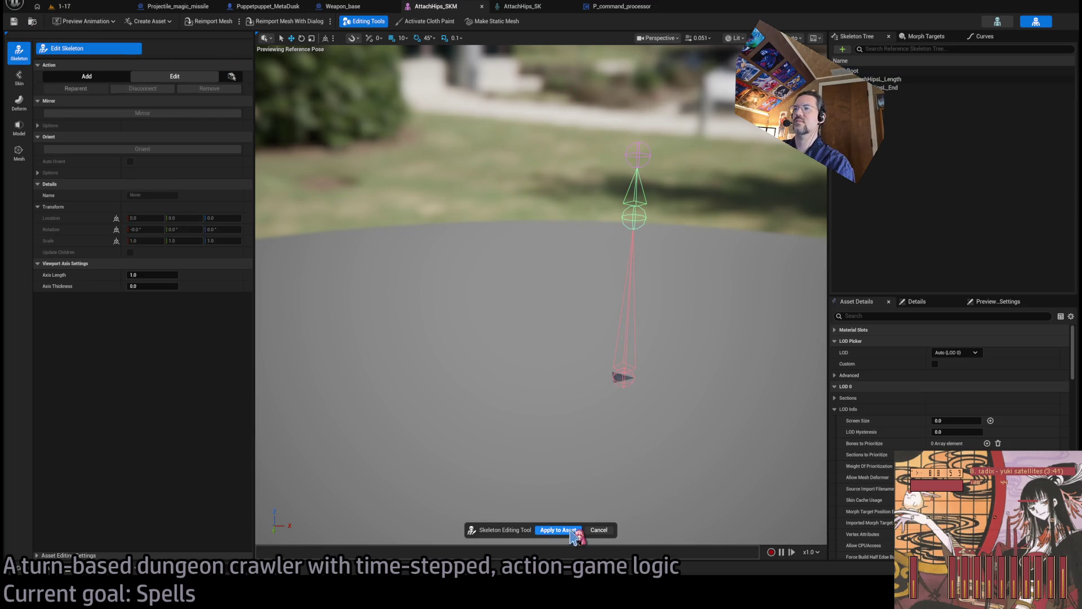
pyautogui.click(571, 531)
pyautogui.click(285, 7)
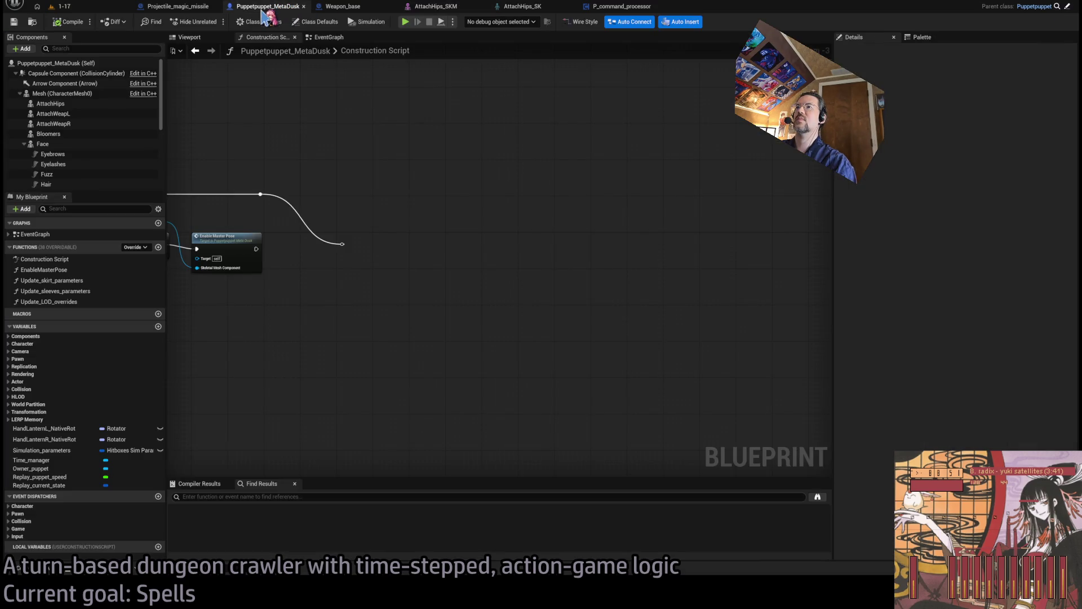
# Look over the AttachHips_SK skeleton and P_command_processor tabs
pyautogui.click(516, 7)
pyautogui.click(592, 6)
pyautogui.click(518, 6)
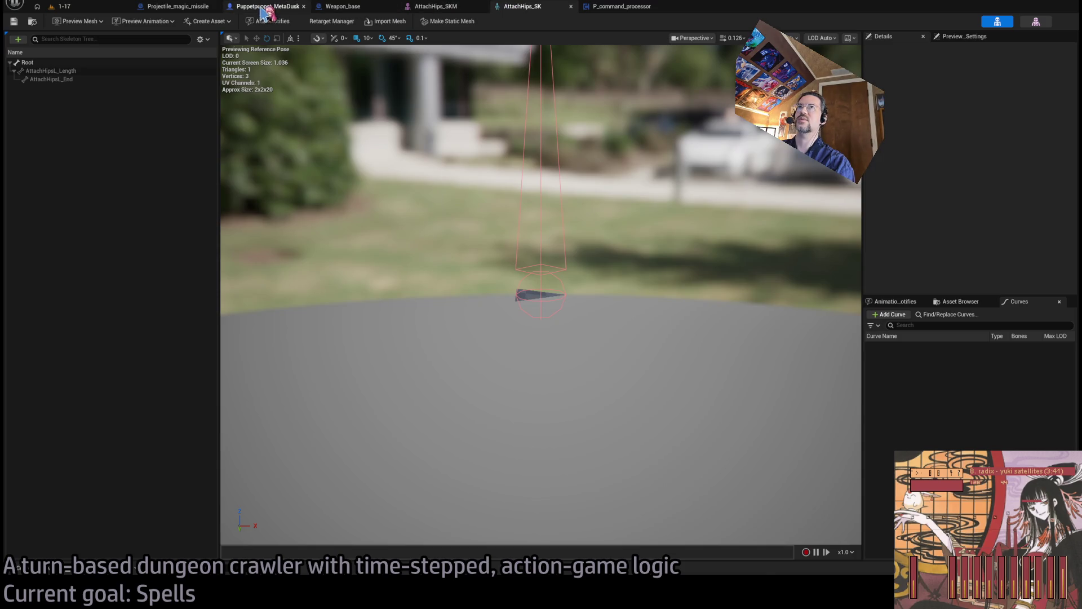
# In Puppetpuppet_MetaDusk, select the AttachHips component and frame it in the viewport
pyautogui.click(262, 10)
pyautogui.click(189, 36)
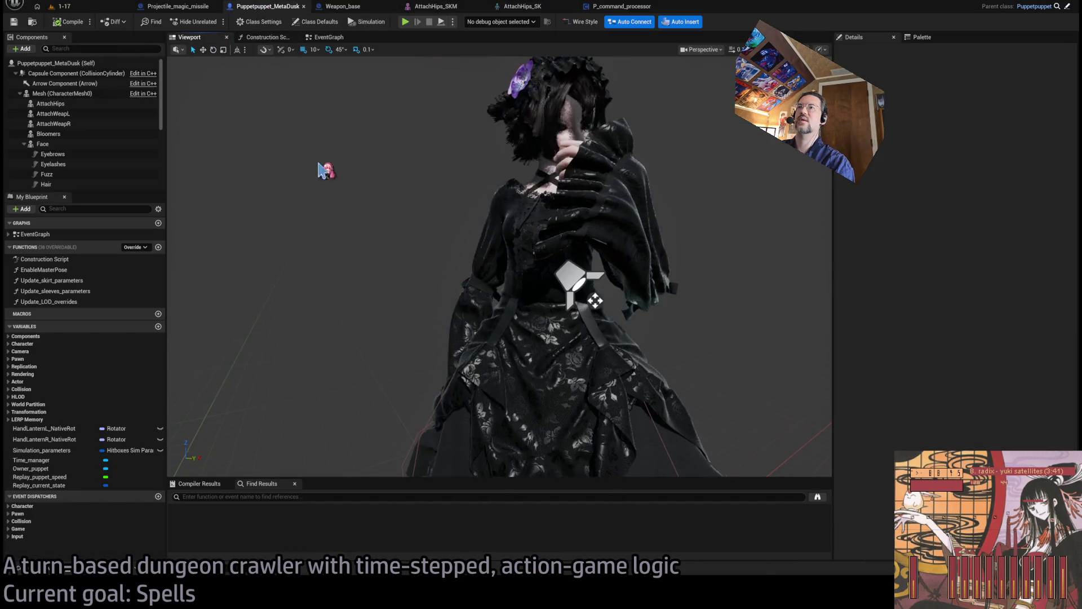
pyautogui.click(75, 103)
pyautogui.press('f')
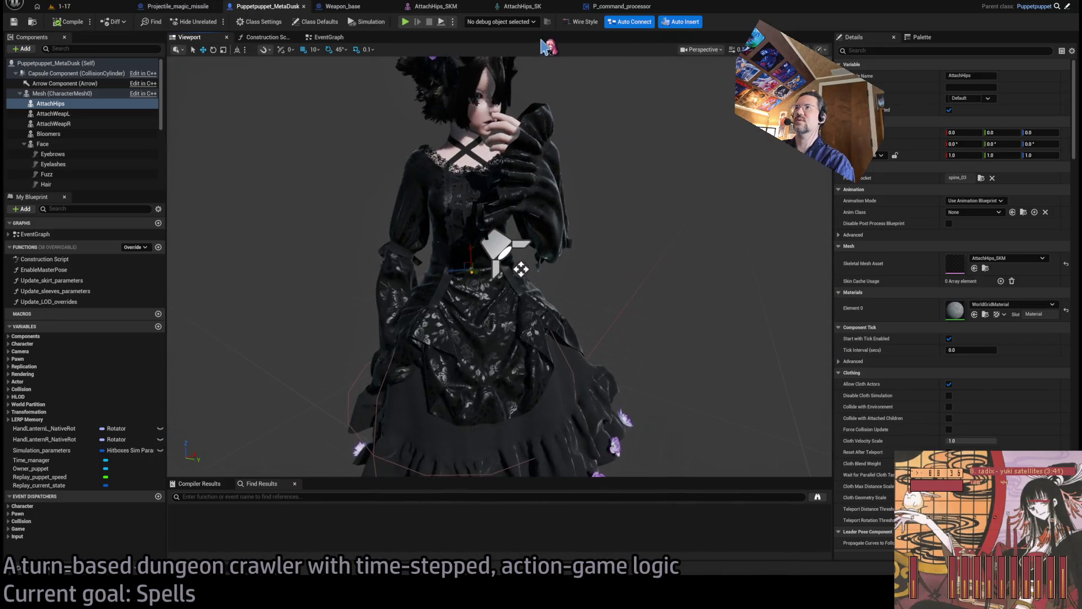
pyautogui.click(545, 8)
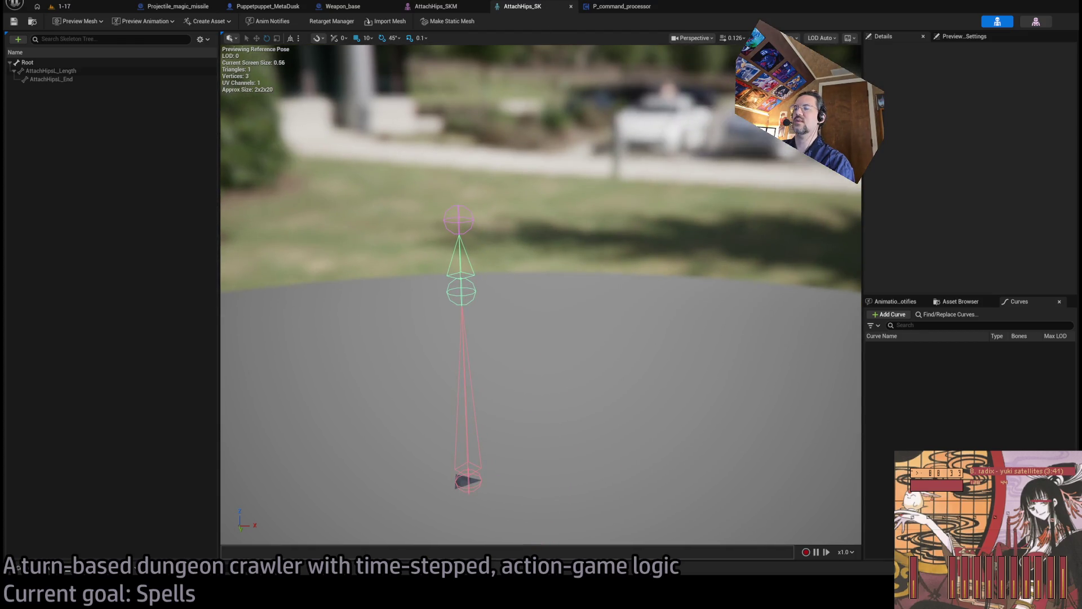
# Move the AttachHipsL_End bone in AttachHips_SK to location -3, 0, 3
pyautogui.click(490, 230)
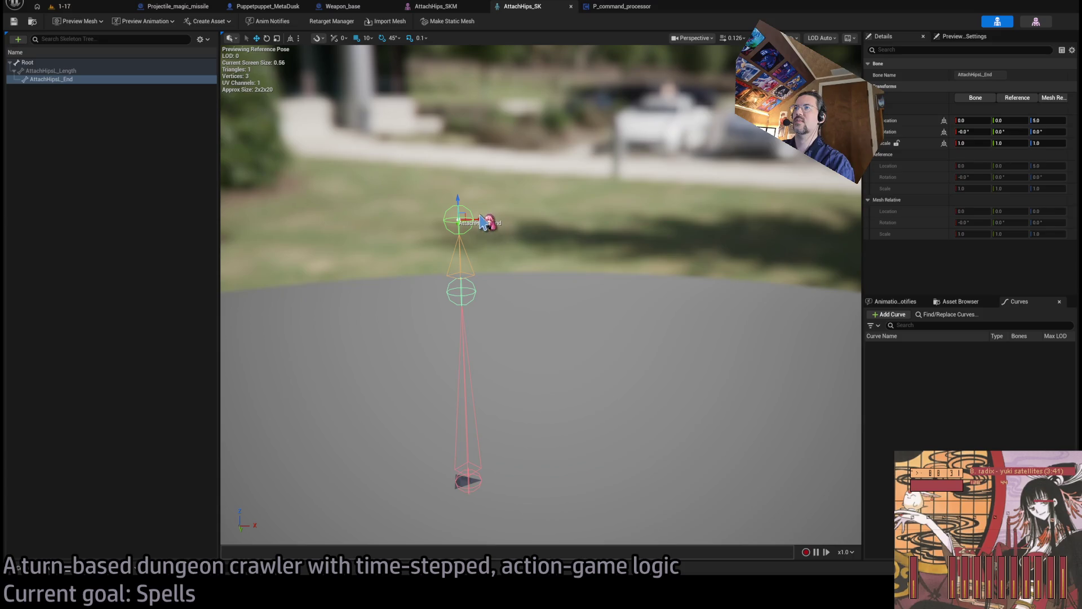
pyautogui.moveTo(478, 219)
pyautogui.mouseDown()
pyautogui.moveTo(405, 221)
pyautogui.moveTo(436, 229)
pyautogui.moveTo(424, 242)
pyautogui.mouseUp()
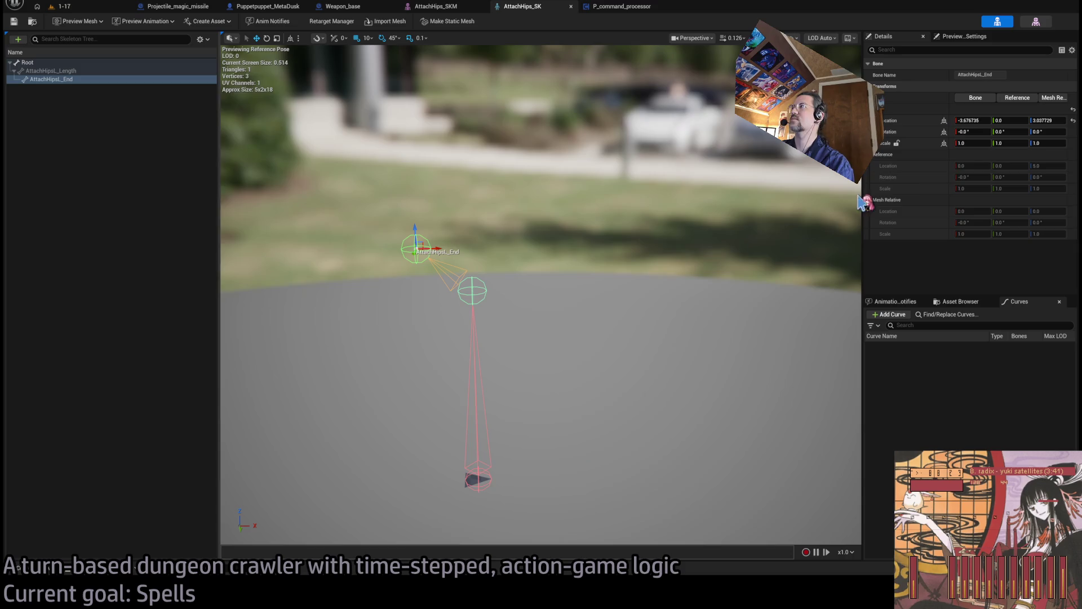
pyautogui.click(972, 120)
pyautogui.write('-3')
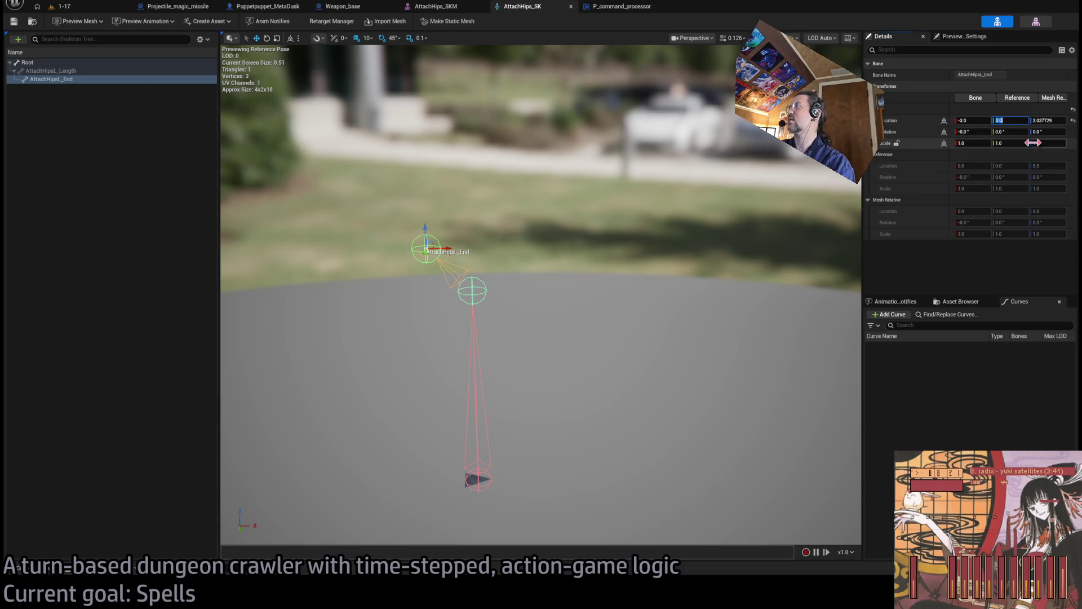
pyautogui.press('Return')
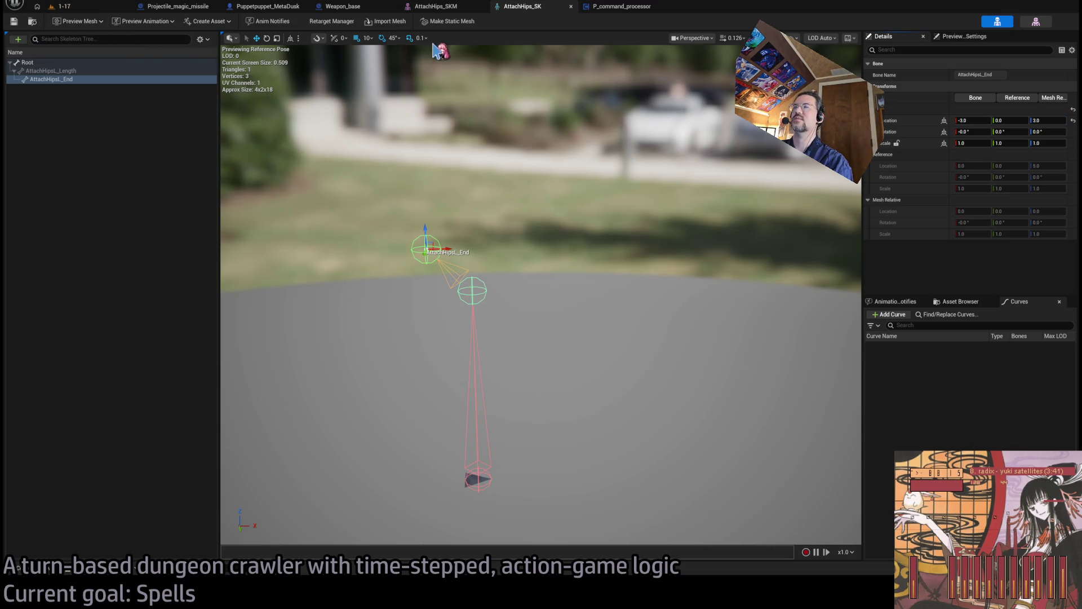
pyautogui.click(435, 6)
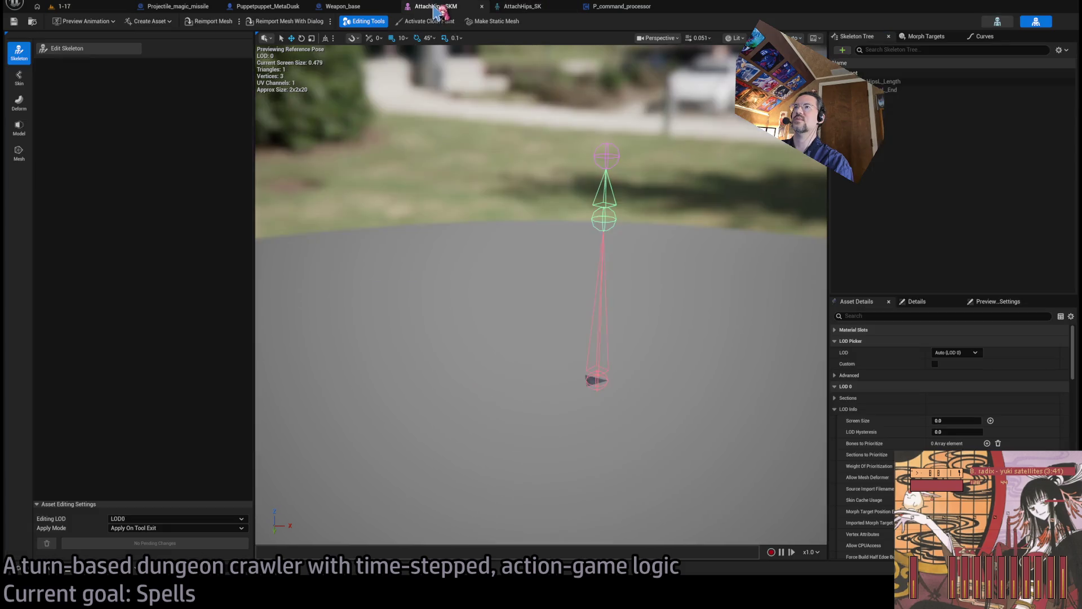
# Set AttachHipsL_End to X -3 in AttachHips_SKM's skeleton edit and apply it to the asset
pyautogui.click(608, 156)
pyautogui.click(85, 50)
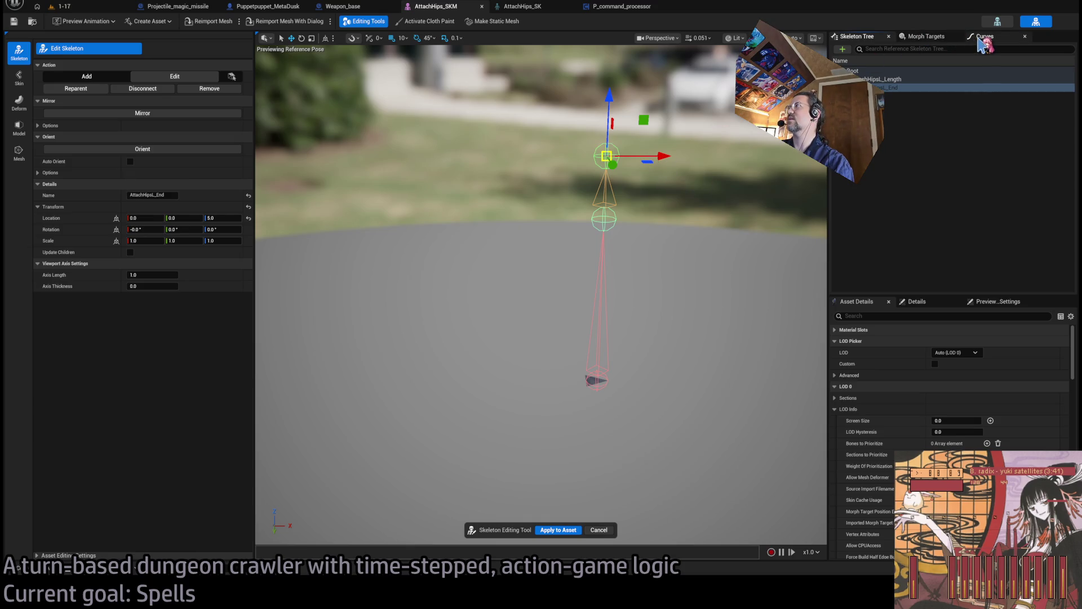
pyautogui.moveTo(645, 126); pyautogui.dragTo(618, 148)
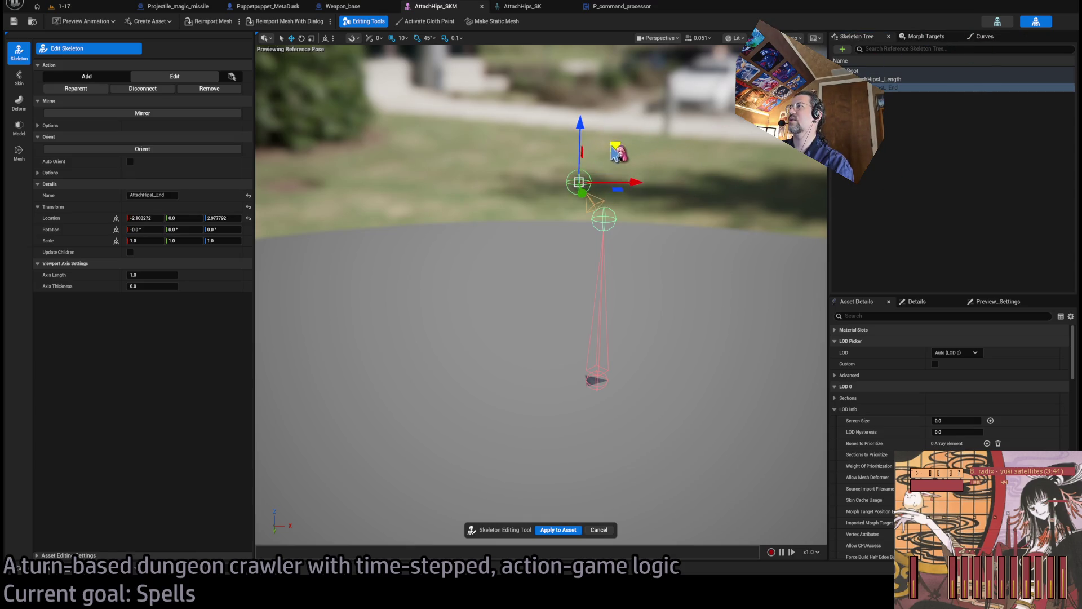
pyautogui.click(144, 218)
pyautogui.write('-3')
pyautogui.press('Tab')
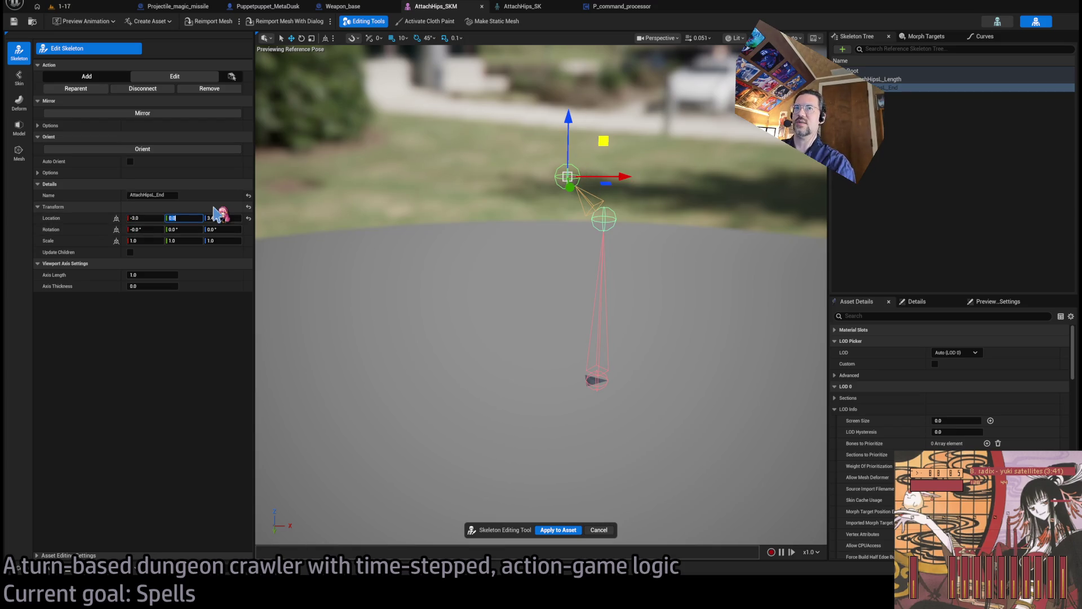
pyautogui.click(558, 530)
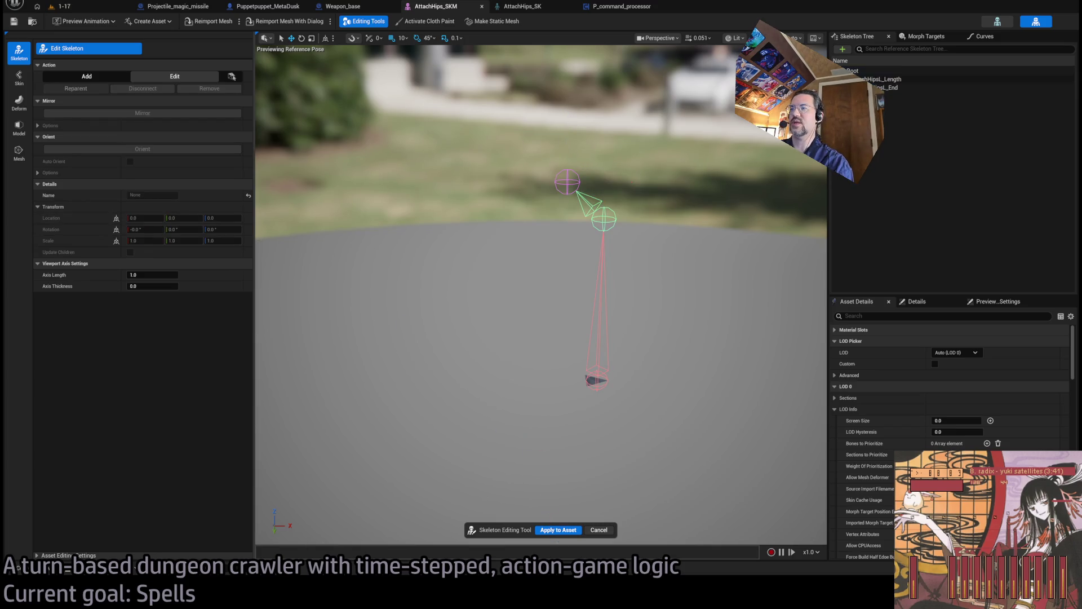
pyautogui.click(552, 529)
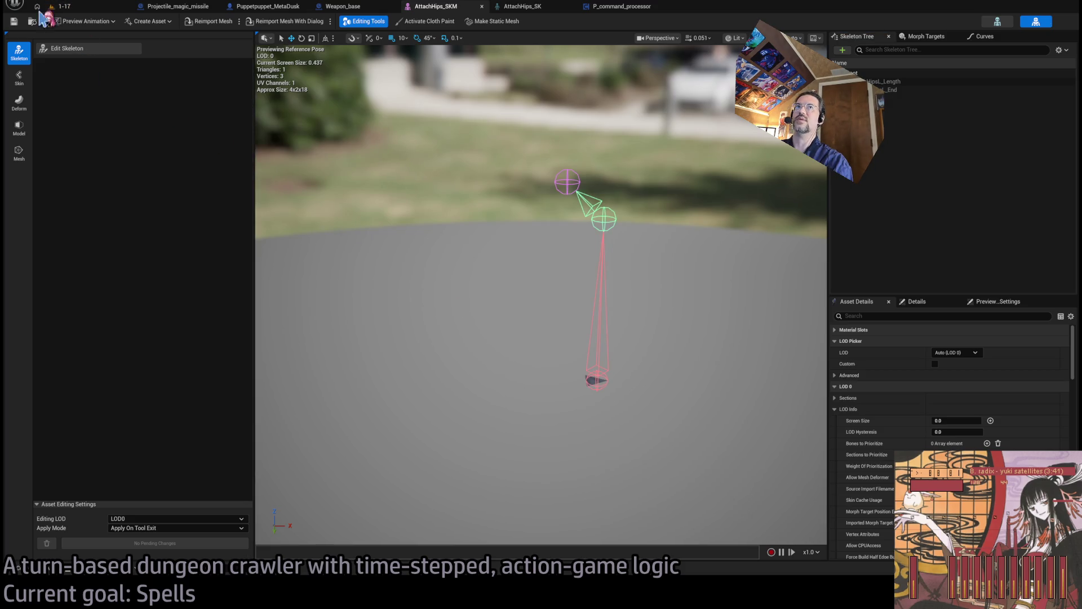
pyautogui.click(60, 6)
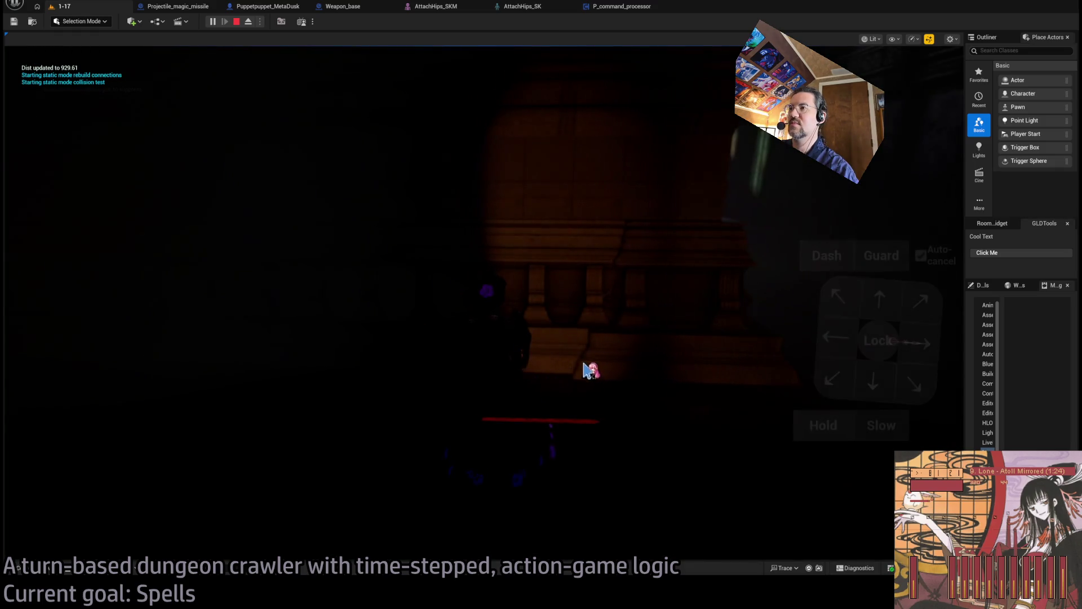
# Playtest a turn in the dungeon level, then stop the play session
pyautogui.click(598, 373)
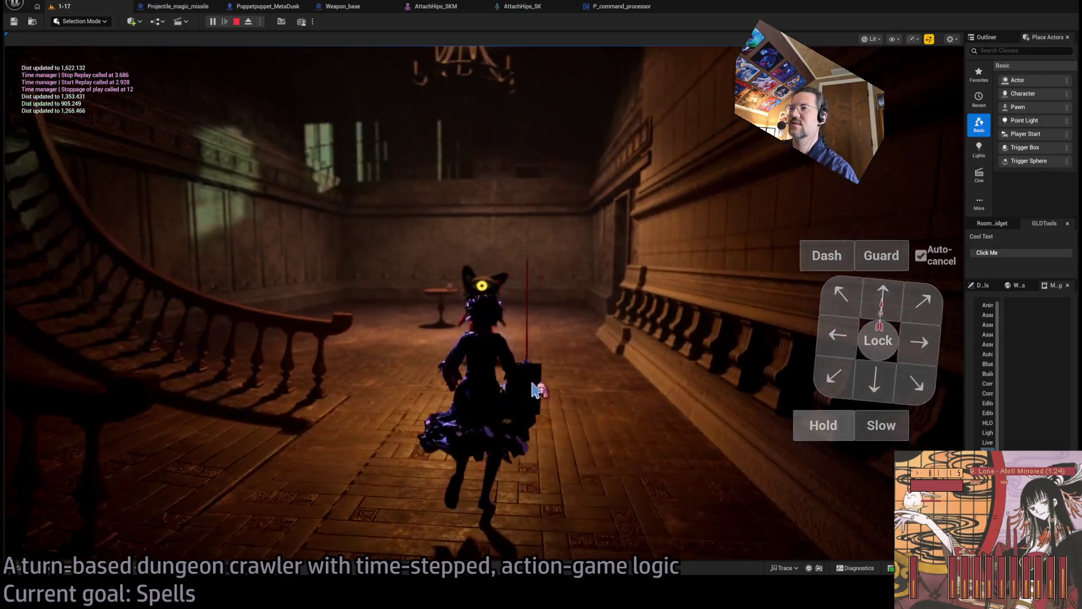
pyautogui.click(534, 389)
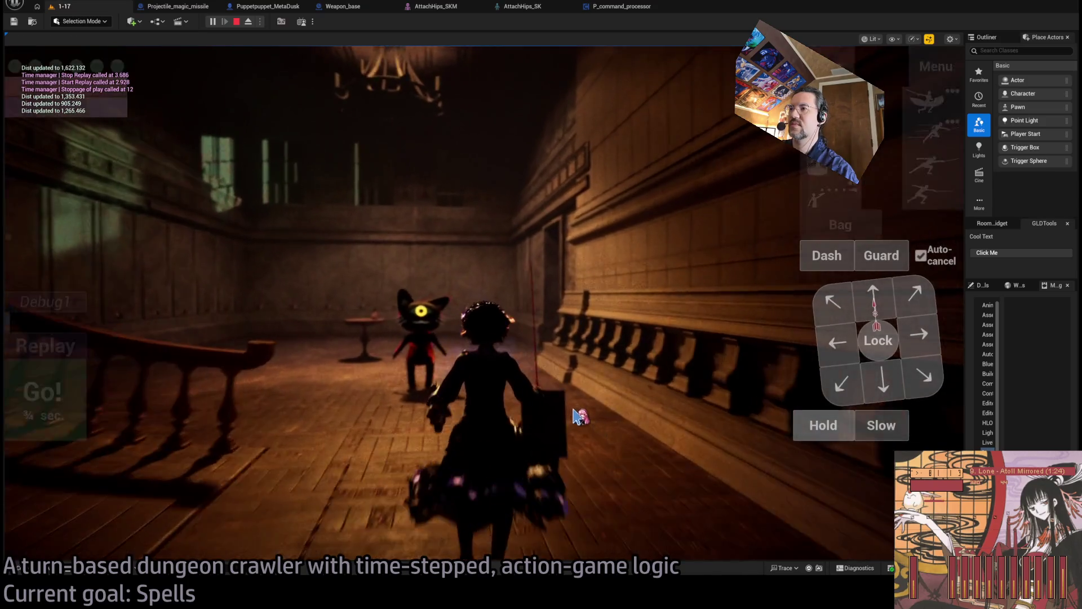
pyautogui.hotkey('shift', 'F1')
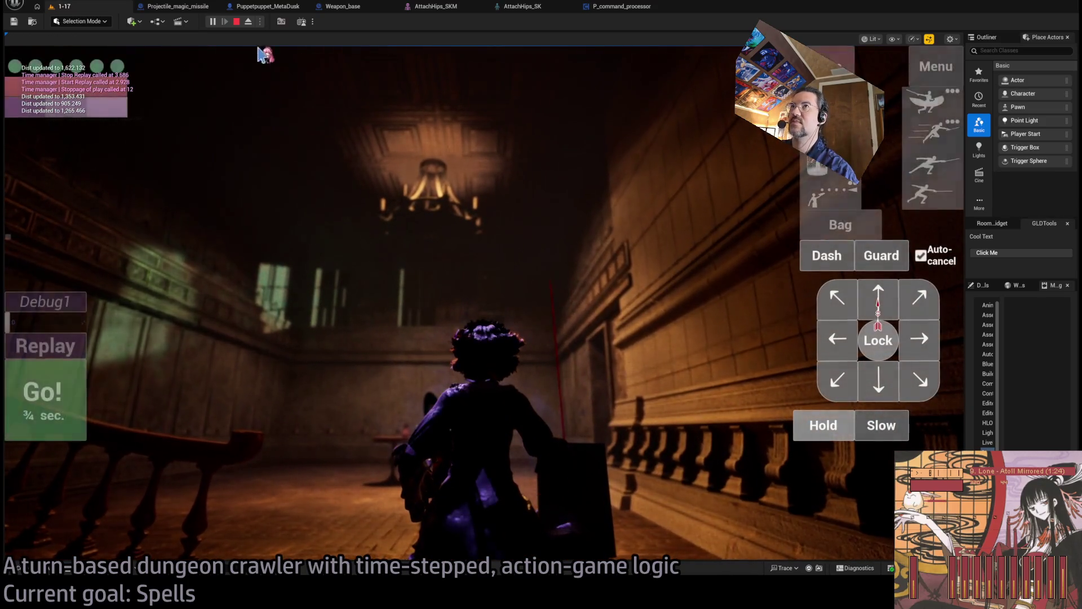
pyautogui.click(238, 22)
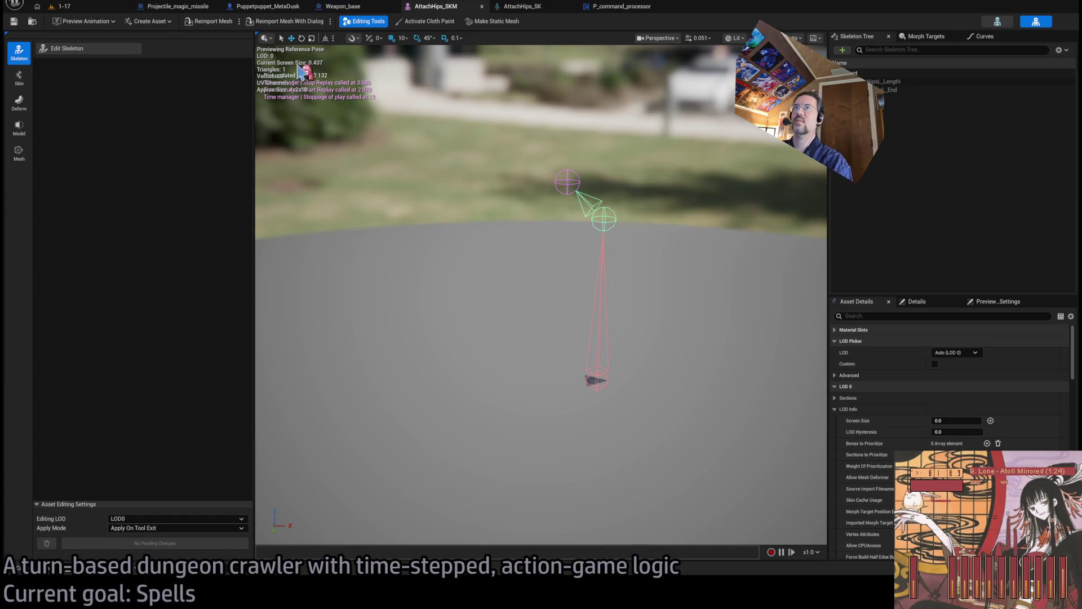
# Start skeleton editing and set AttachHipsL_Length's Z location to 12
pyautogui.click(85, 49)
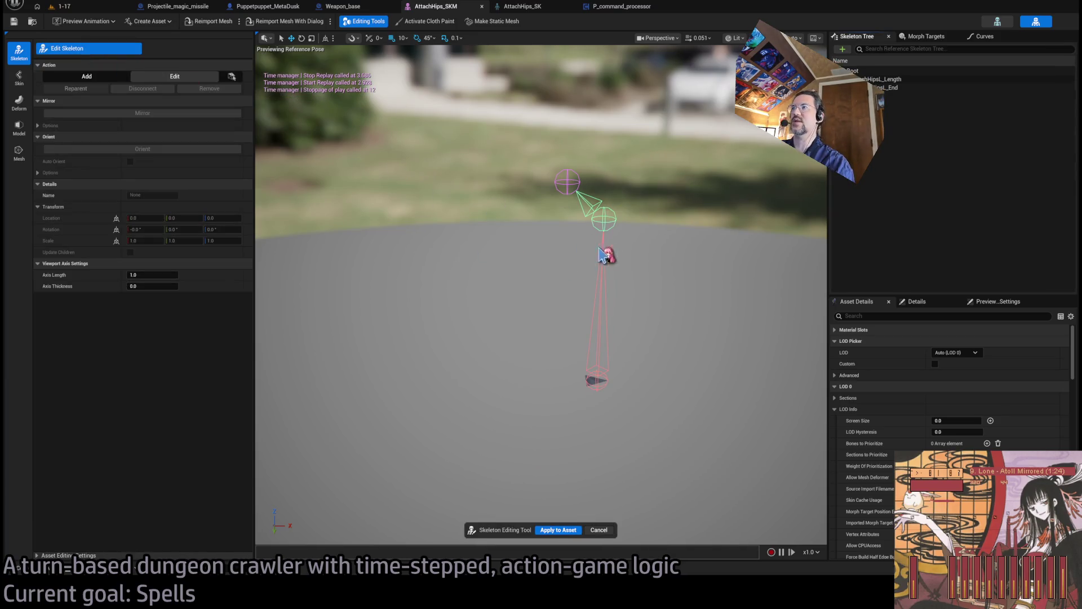
pyautogui.click(603, 220)
pyautogui.click(216, 219)
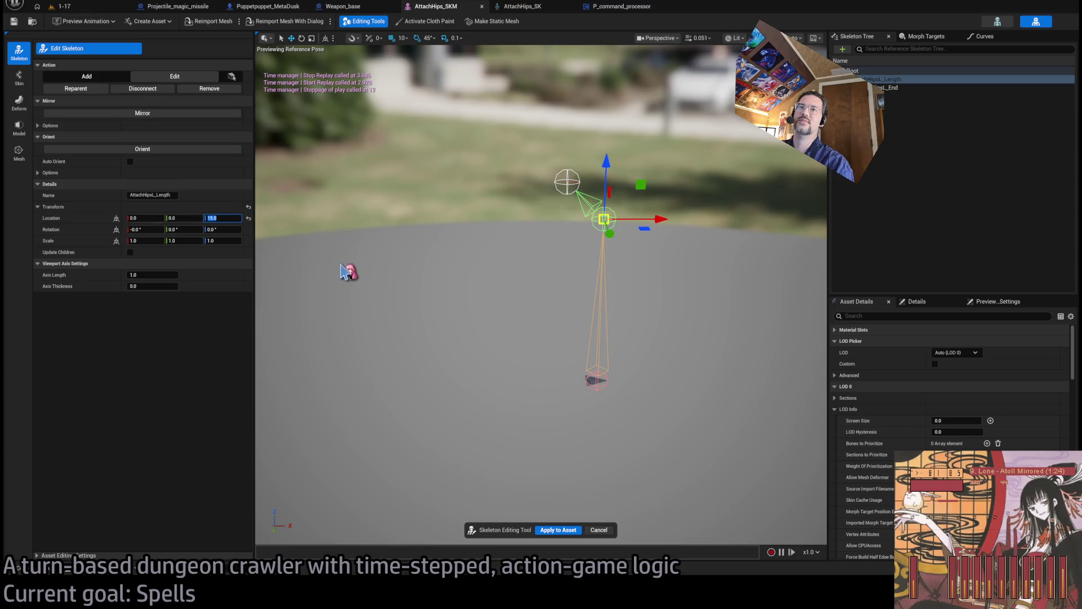
pyautogui.write('12')
pyautogui.press('Return')
# Set AttachHipsL_End's Z location to 3, apply to the asset, and play level 1-17
pyautogui.click(575, 197)
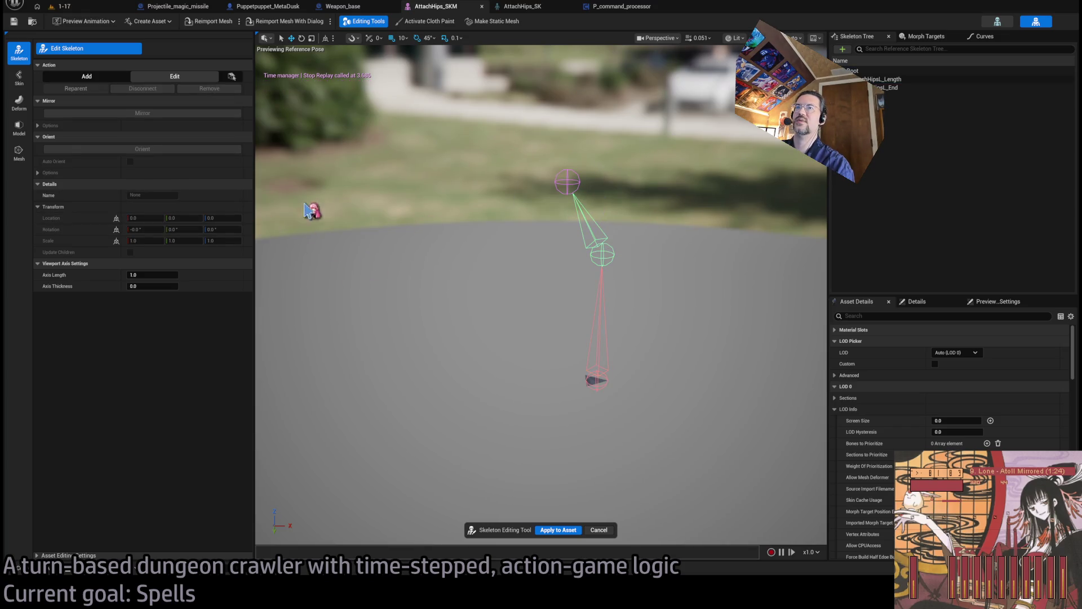
pyautogui.click(574, 177)
pyautogui.click(223, 218)
pyautogui.write('3')
pyautogui.press('Return')
pyautogui.click(557, 532)
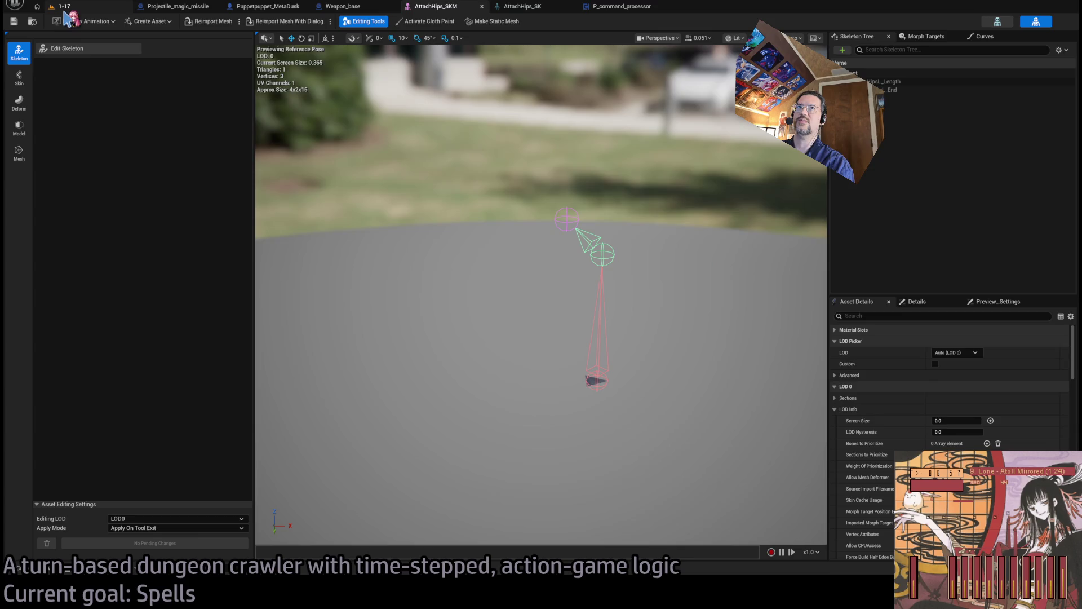
pyautogui.click(63, 6)
pyautogui.hotkey('alt', 'p')
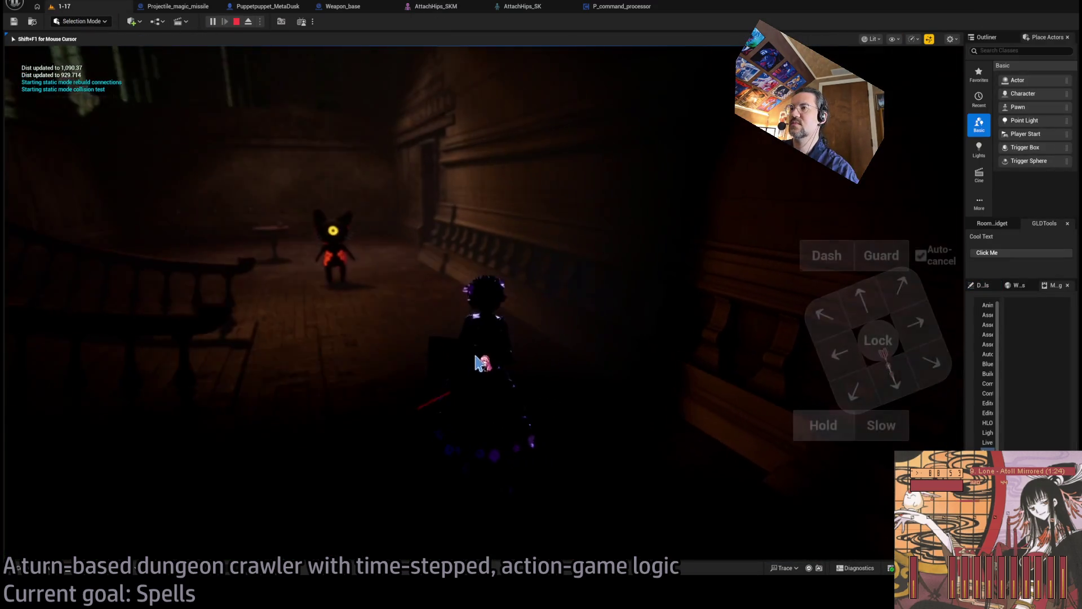
# Hold for a turn in the running game to check the hip attachment
pyautogui.click(824, 430)
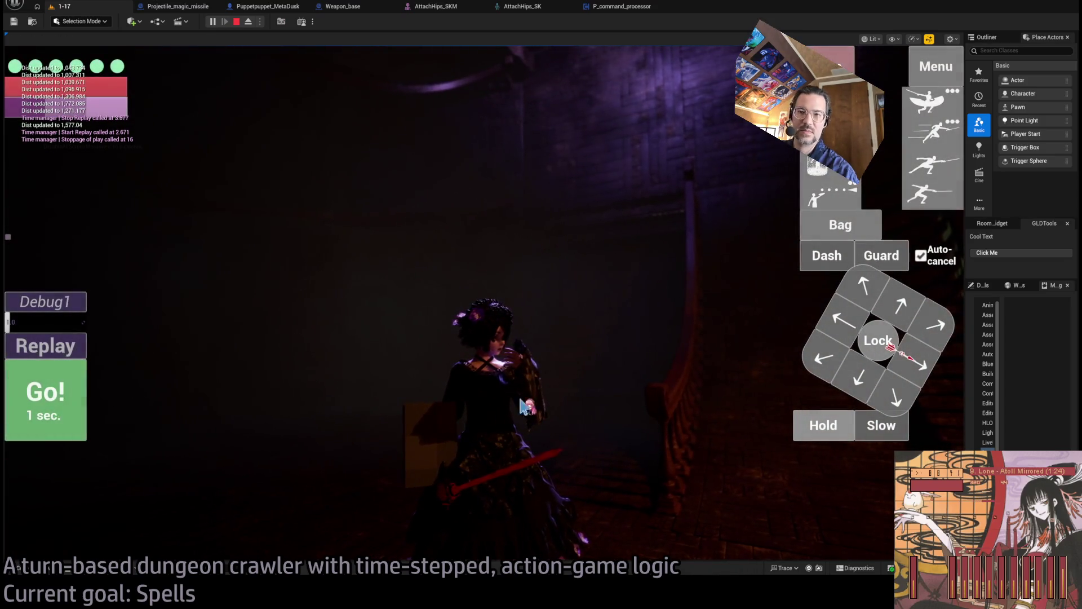
pyautogui.click(546, 9)
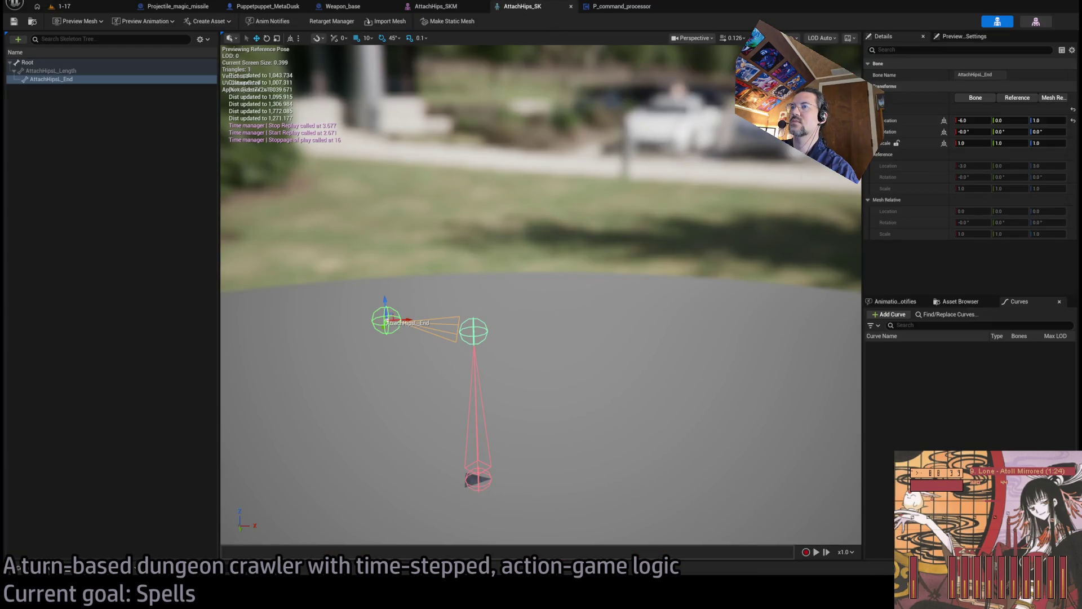
# Close the AttachHips_SK skeleton and stop the play session in level 1-17
pyautogui.click(387, 317)
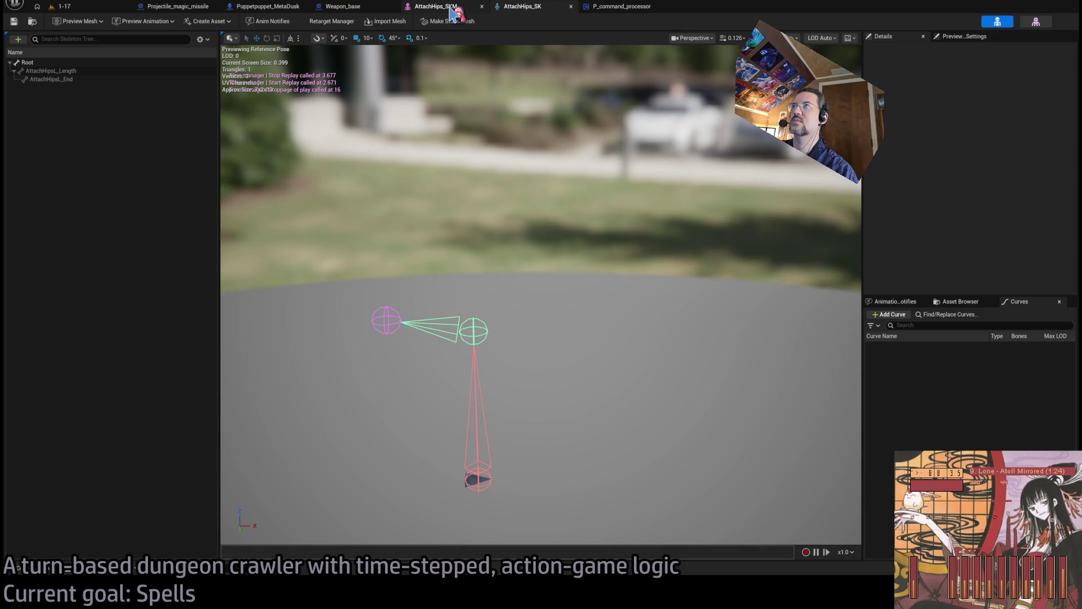
pyautogui.middleClick(525, 8)
pyautogui.click(468, 8)
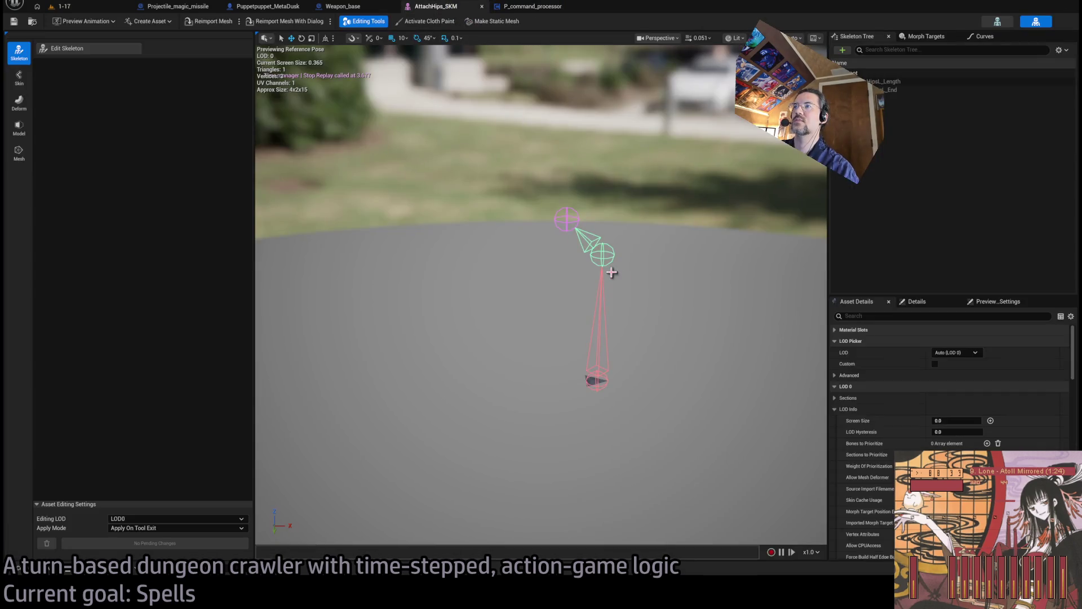
pyautogui.click(113, 8)
pyautogui.click(239, 23)
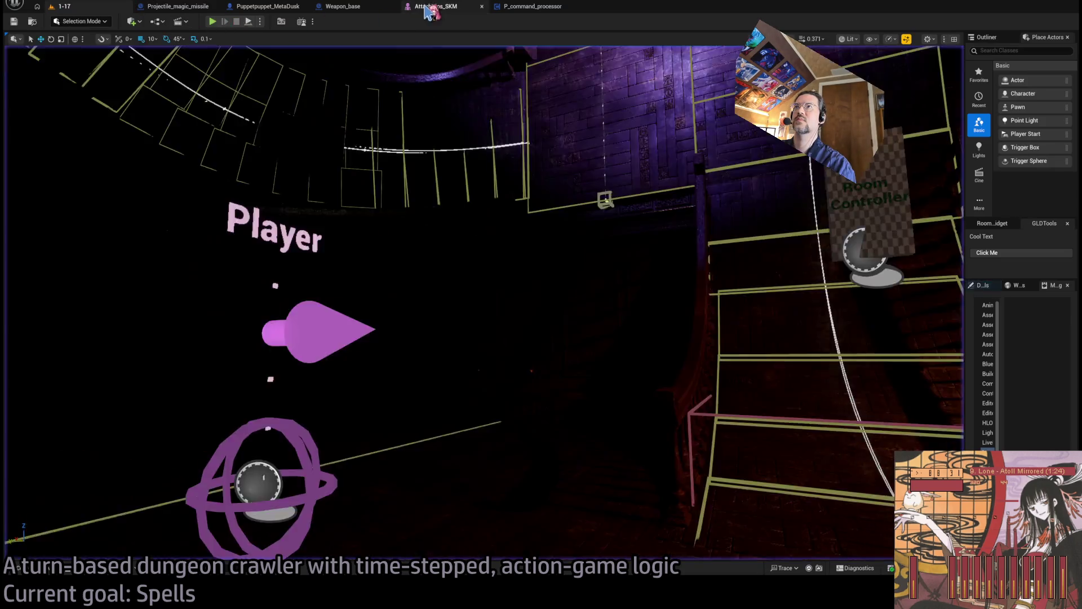
pyautogui.click(434, 6)
# Rotate AttachHipsL_End in AttachHips_SKM to roughly -13.6°, 42.9°, -17.3°
pyautogui.click(567, 217)
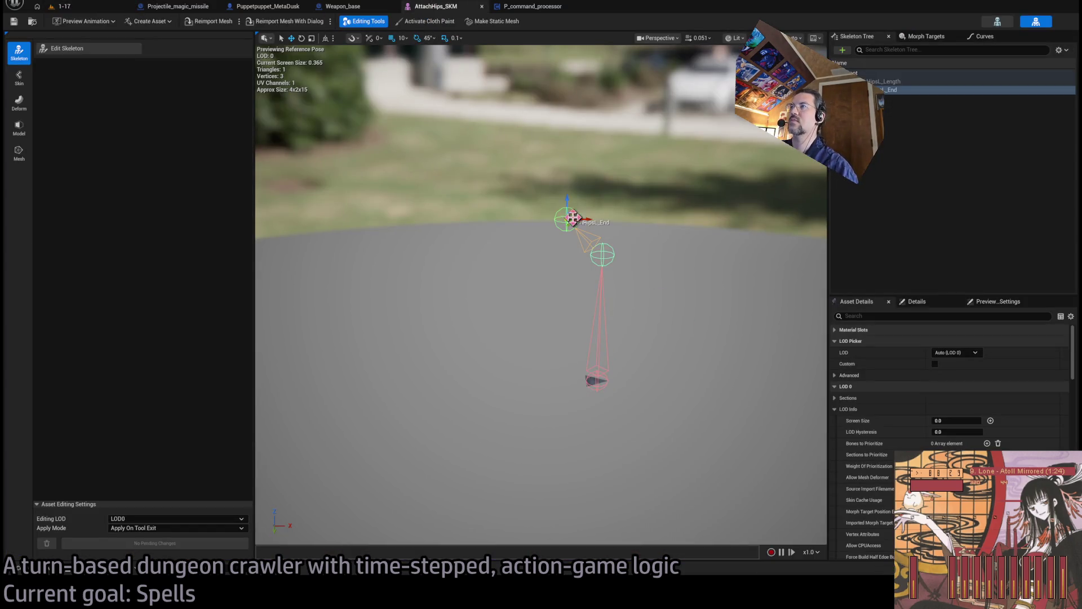
pyautogui.moveTo(559, 191); pyautogui.dragTo(603, 203)
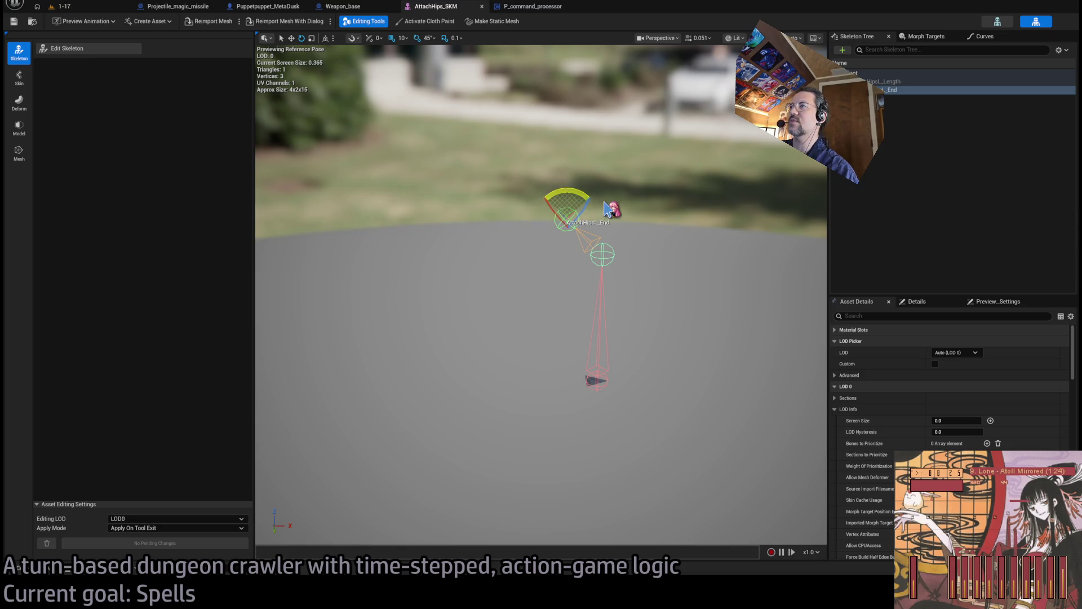
pyautogui.moveTo(620, 394)
pyautogui.mouseDown()
pyautogui.moveTo(564, 350)
pyautogui.moveTo(611, 220)
pyautogui.mouseUp()
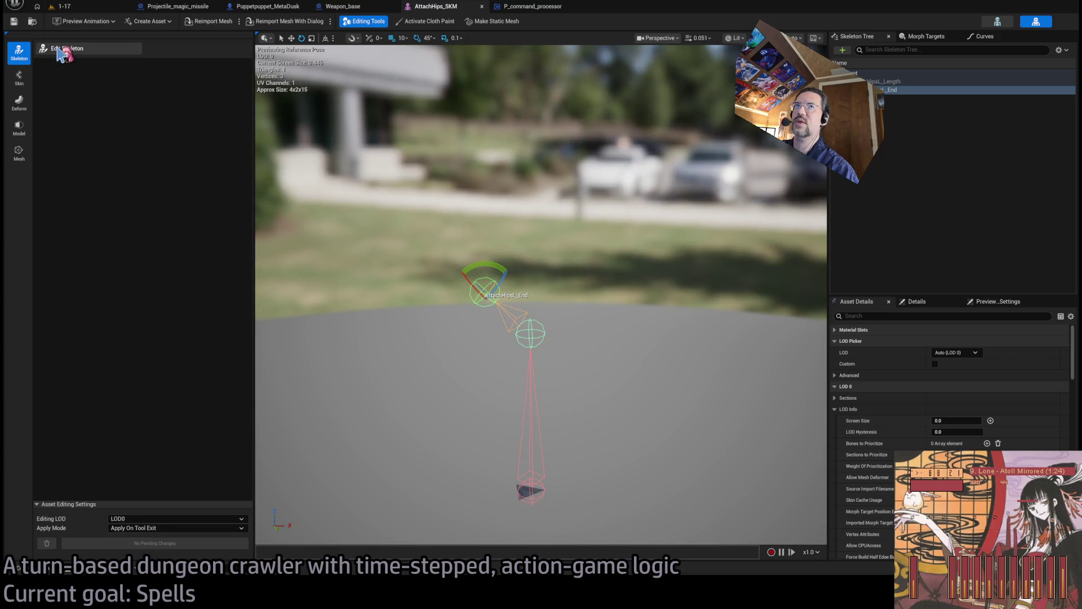
pyautogui.moveTo(448, 248)
pyautogui.mouseDown()
pyautogui.moveTo(476, 256)
pyautogui.moveTo(395, 276)
pyautogui.moveTo(508, 281)
pyautogui.moveTo(395, 265)
pyautogui.moveTo(330, 239)
pyautogui.mouseUp()
pyautogui.click(145, 230)
pyautogui.write('45')
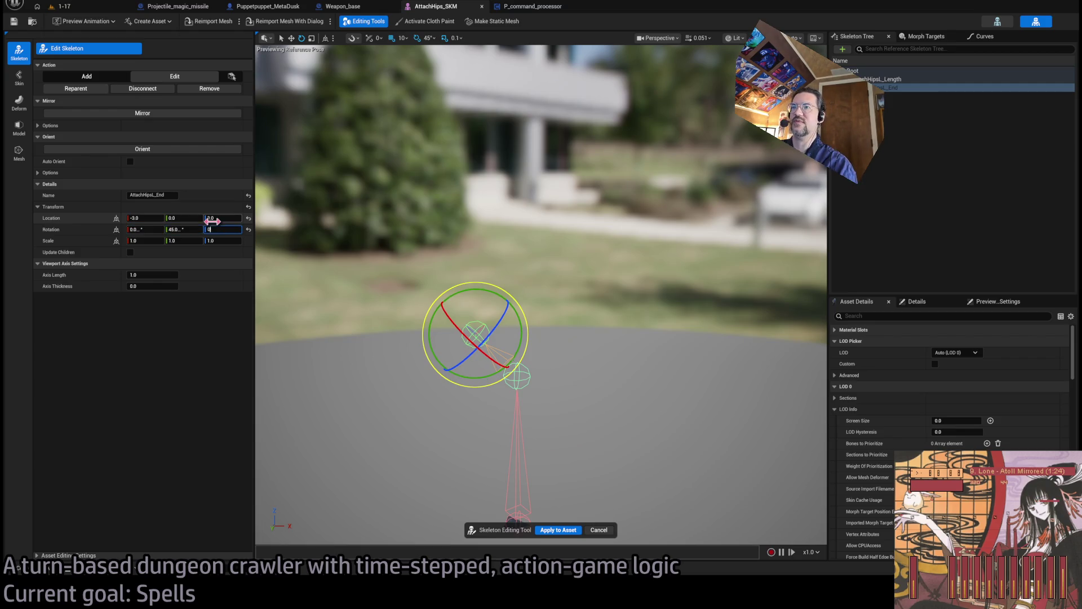
# Commit a zero Z rotation on AttachHipsL_End and apply the skeleton edits
pyautogui.press('Return')
pyautogui.moveTo(401, 306); pyautogui.dragTo(575, 294)
pyautogui.click(547, 281)
pyautogui.click(553, 289)
pyautogui.click(548, 416)
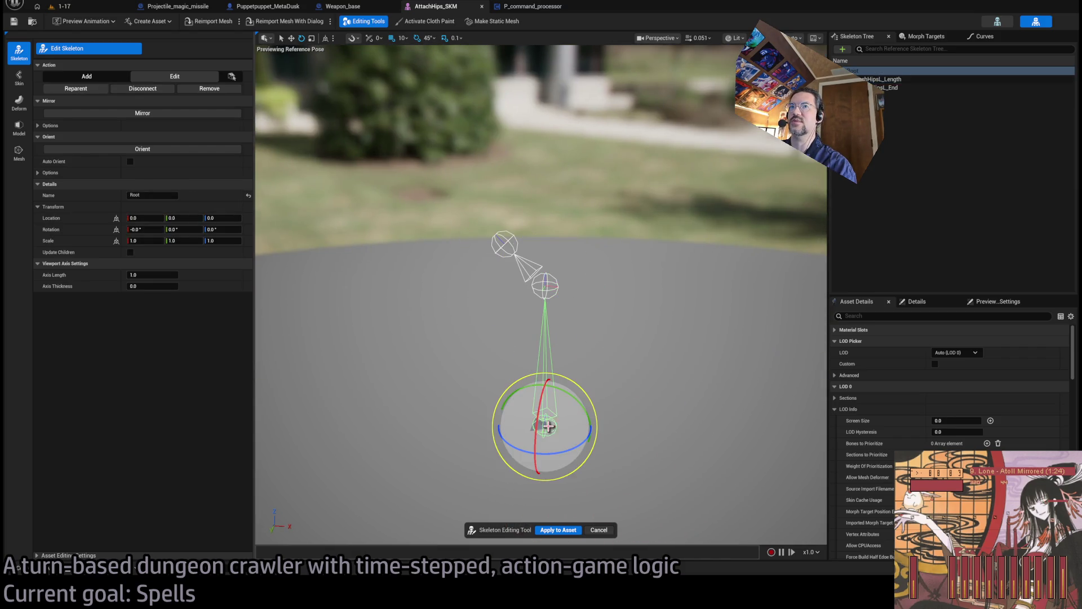
pyautogui.press('f')
pyautogui.moveTo(547, 416)
pyautogui.mouseDown()
pyautogui.moveTo(525, 417)
pyautogui.moveTo(581, 415)
pyautogui.moveTo(555, 417)
pyautogui.moveTo(566, 451)
pyautogui.mouseUp()
pyautogui.click(566, 532)
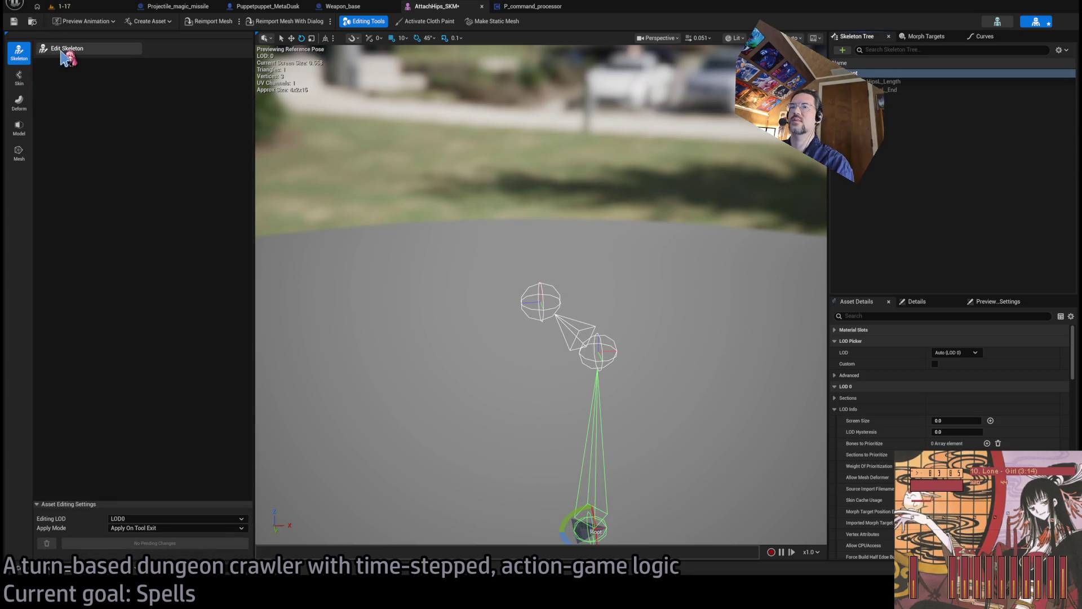
# Give AttachHipsL_End a 45° Y rotation and apply it to AttachHips_SKM
pyautogui.click(79, 50)
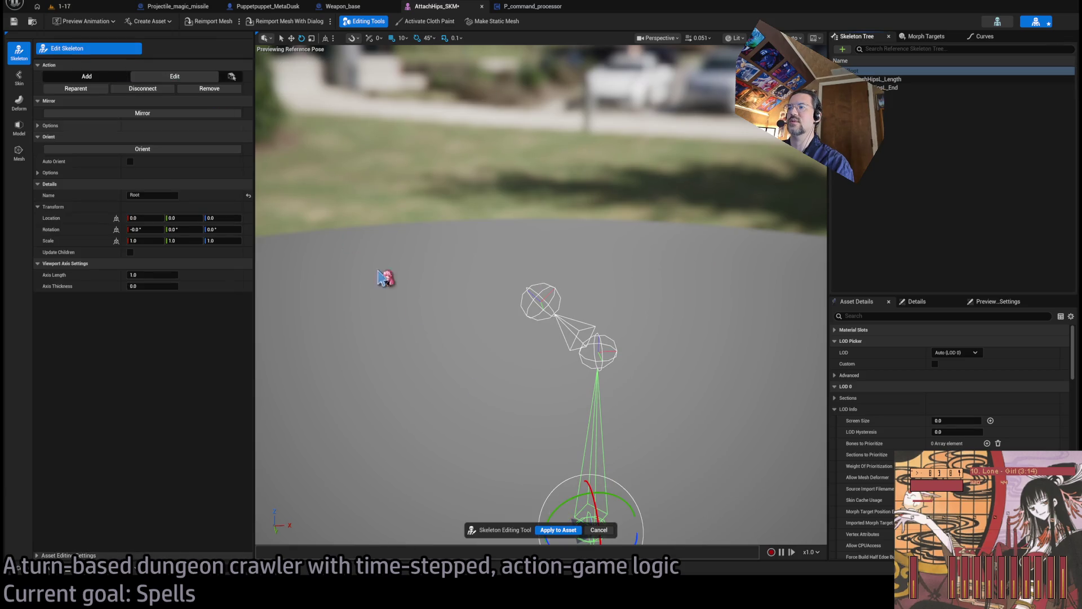
pyautogui.click(548, 531)
pyautogui.moveTo(454, 356); pyautogui.dragTo(443, 335)
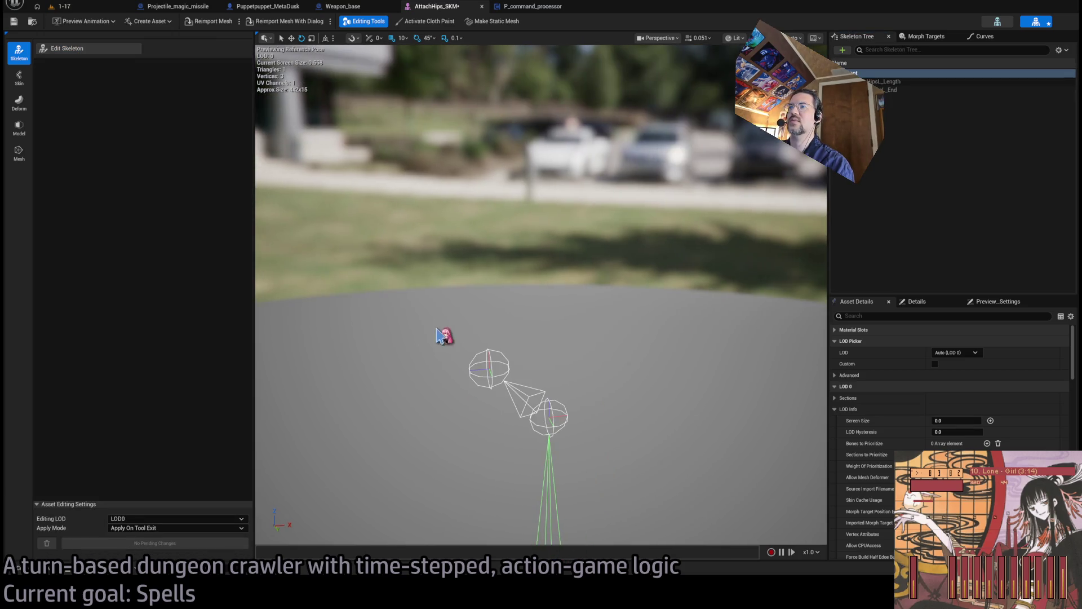
pyautogui.click(499, 377)
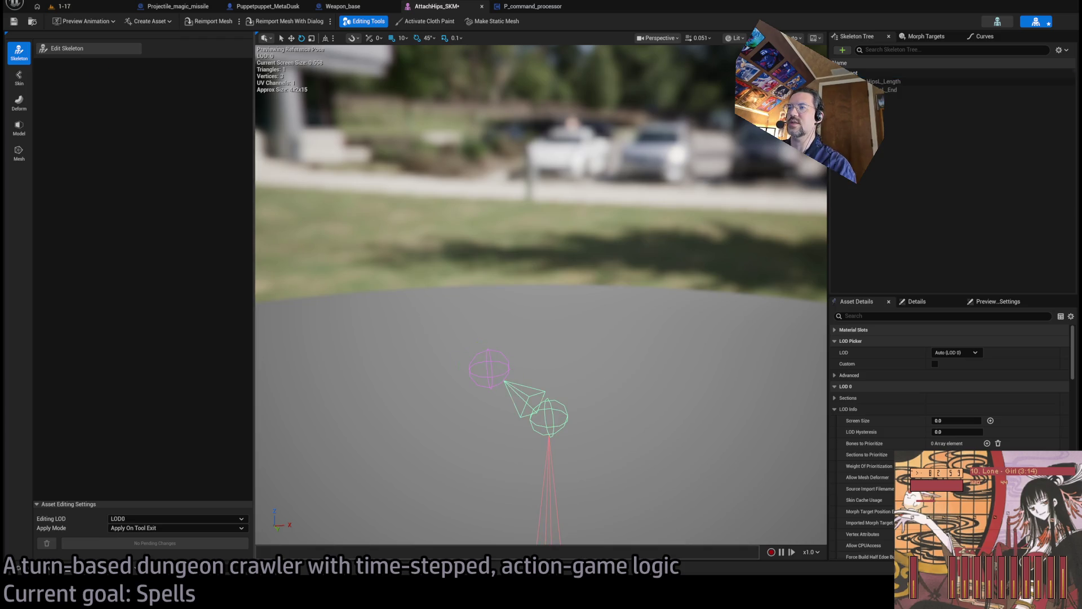
pyautogui.click(92, 52)
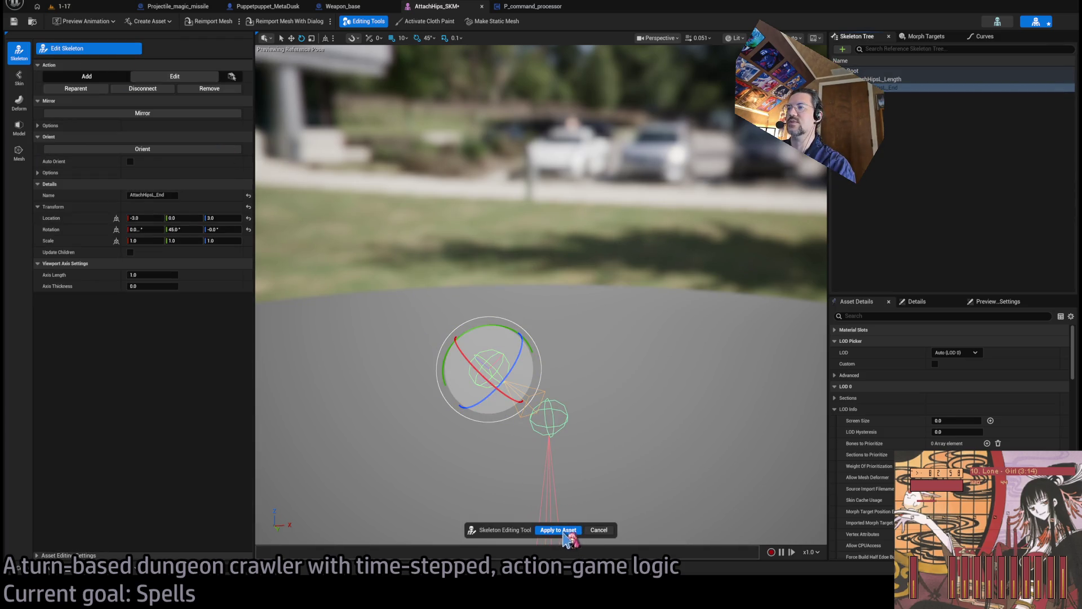
pyautogui.moveTo(467, 350); pyautogui.dragTo(471, 336)
pyautogui.click(180, 230)
pyautogui.press('Return')
pyautogui.click(549, 530)
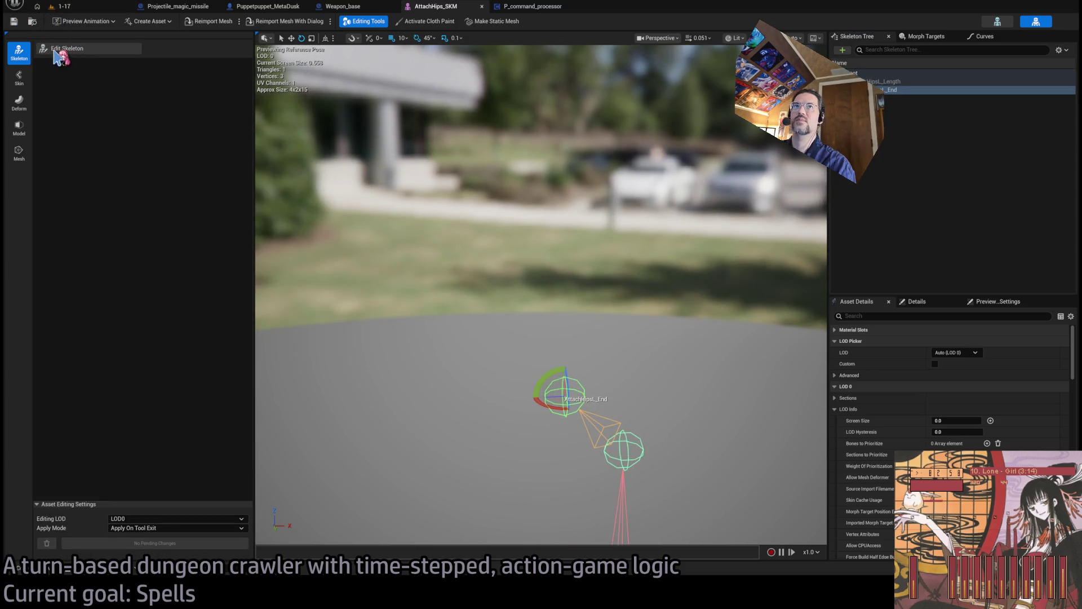
pyautogui.click(63, 7)
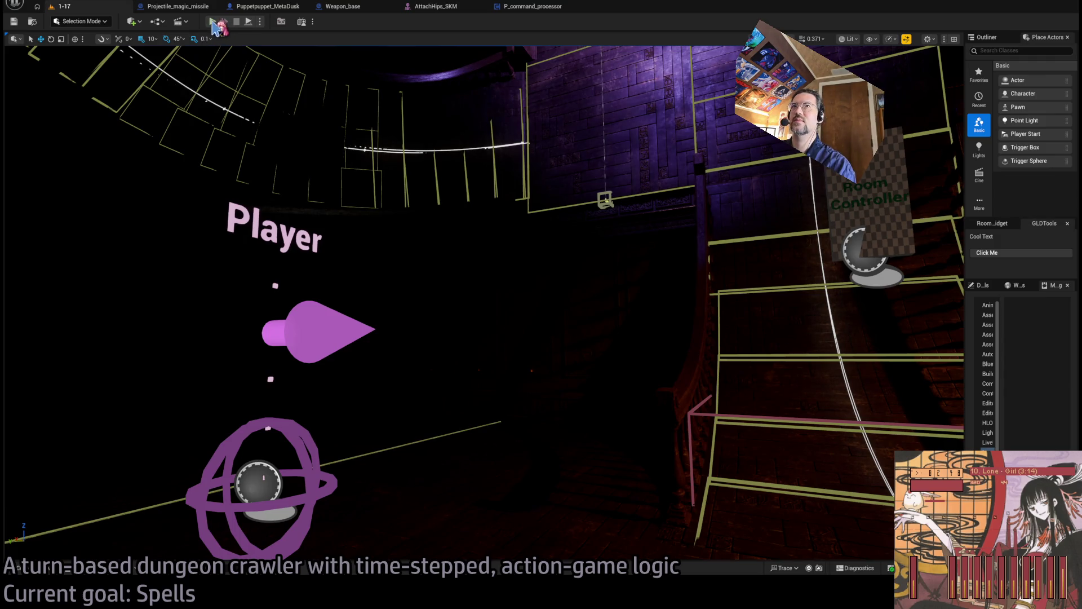
pyautogui.hotkey('alt', 'p')
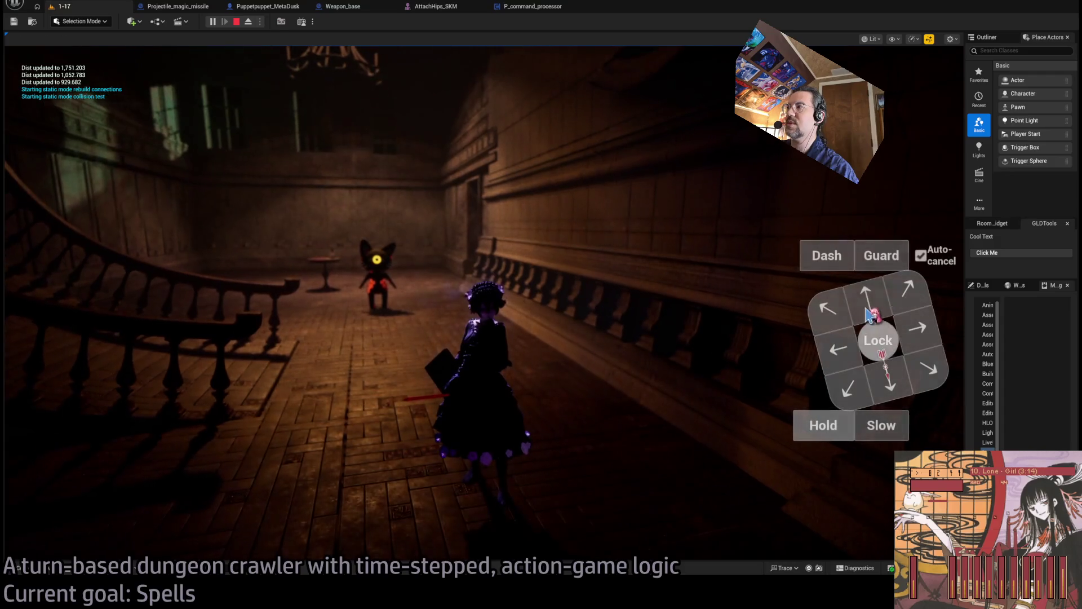
pyautogui.click(835, 435)
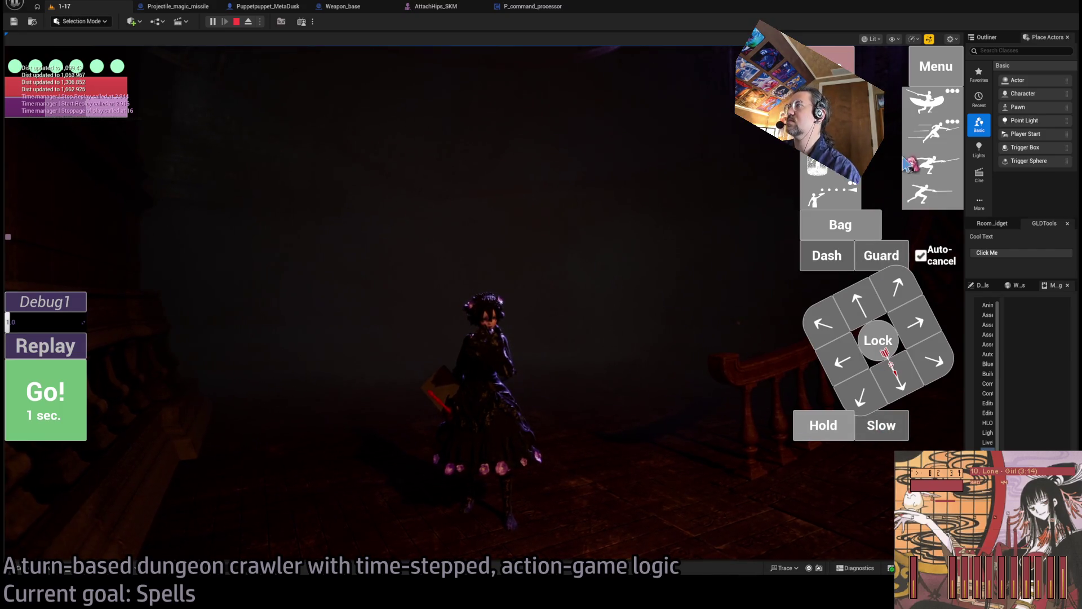
pyautogui.click(930, 101)
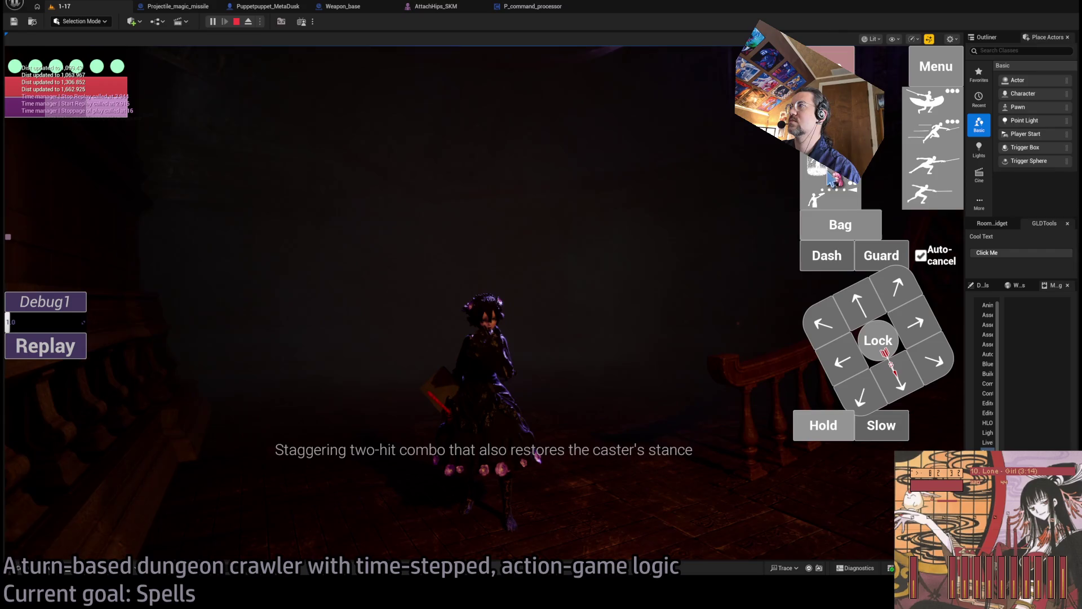
pyautogui.click(58, 400)
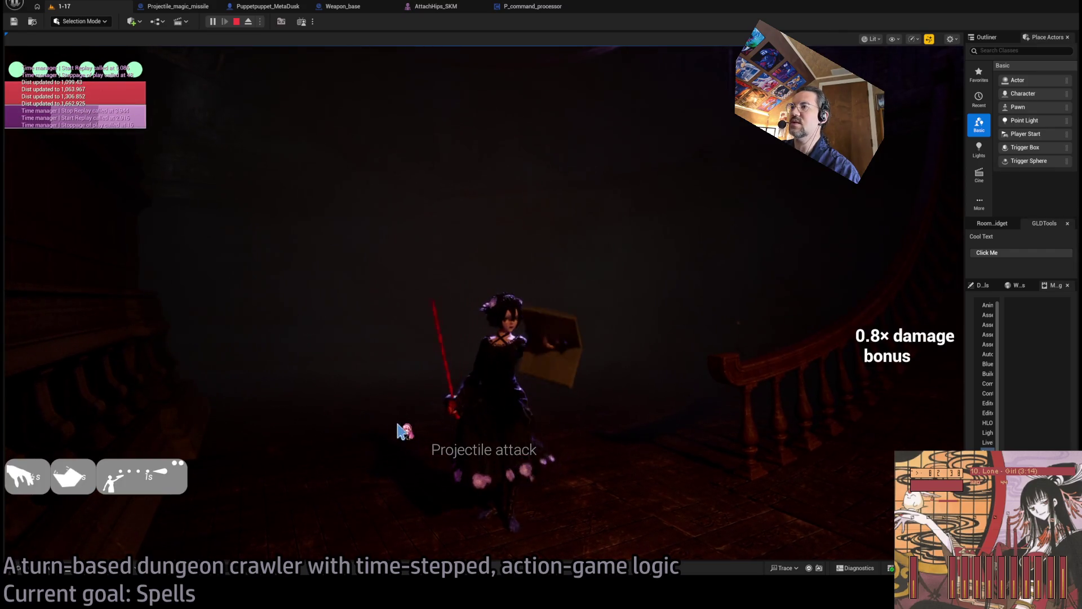
pyautogui.click(236, 22)
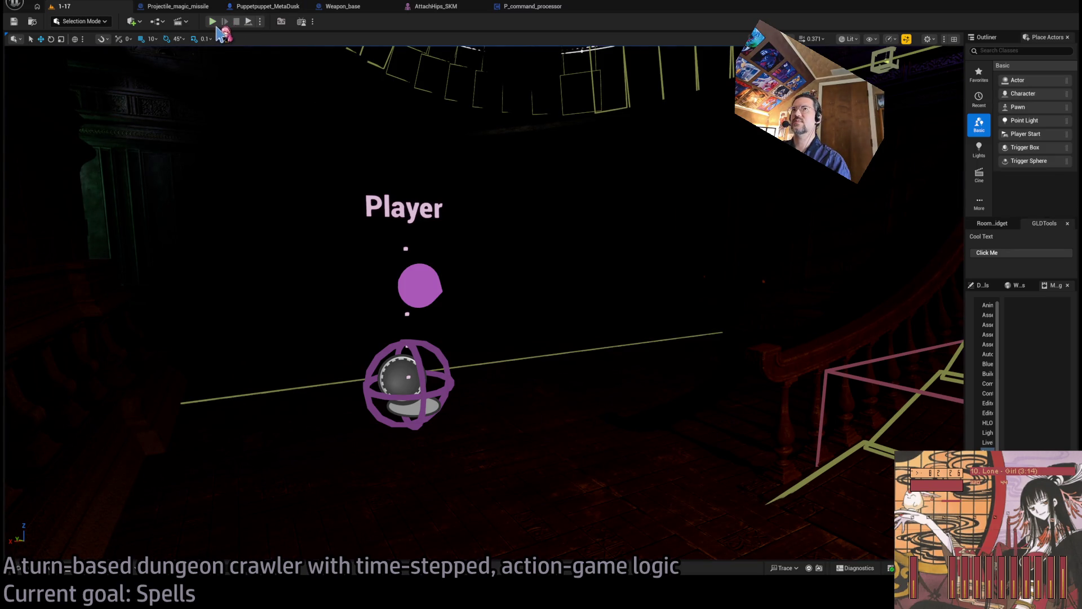
pyautogui.hotkey('alt', 'p')
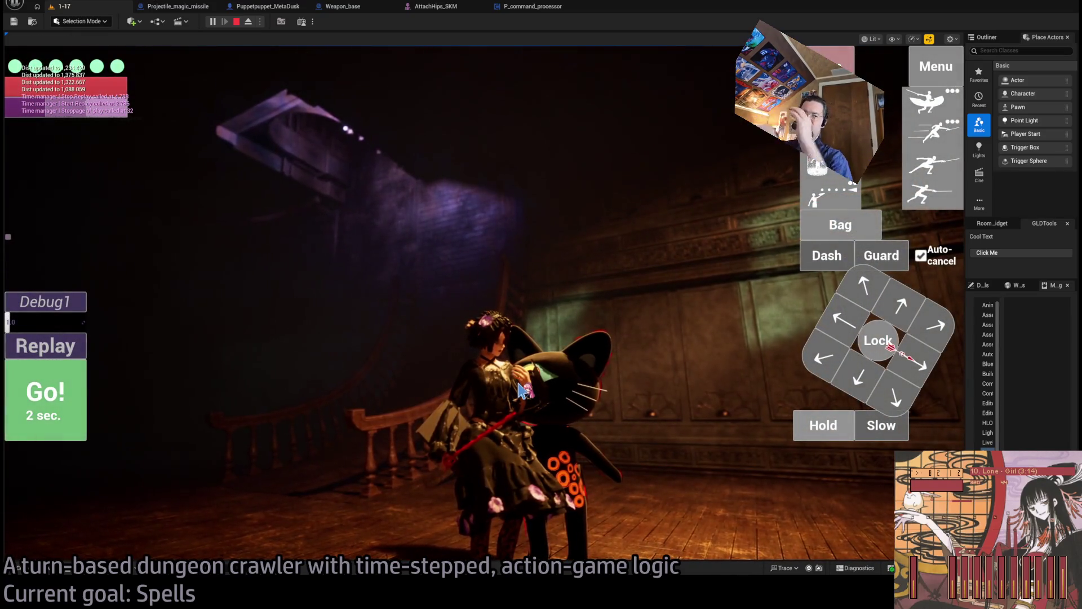
pyautogui.press('Escape')
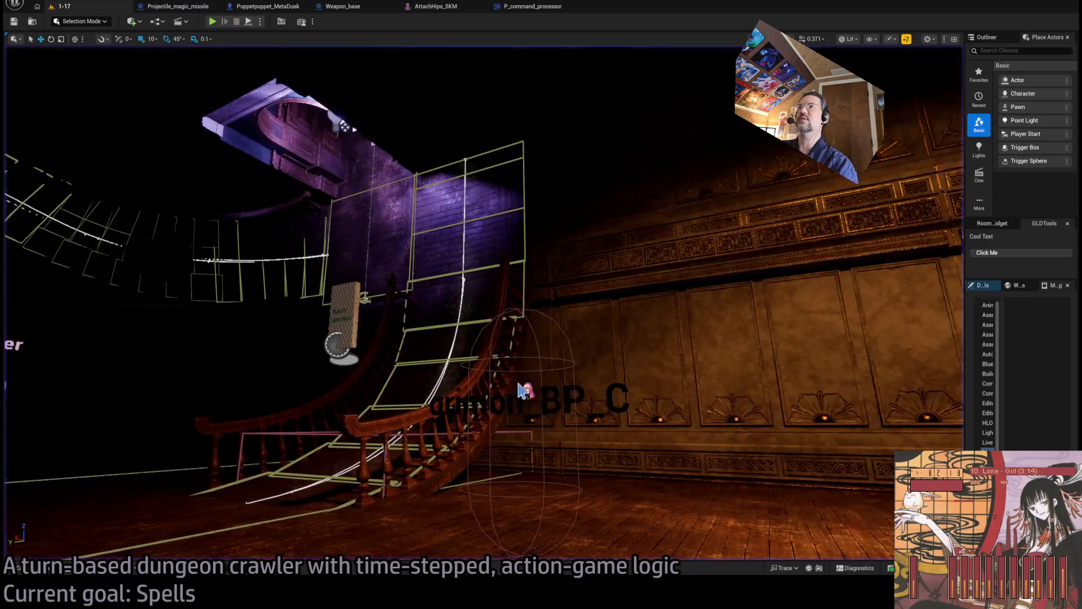
# Find and open the Spellbook_BP blueprint through the asset search ('spok')
pyautogui.hotkey('ctrl', 'p')
pyautogui.write('spellb')
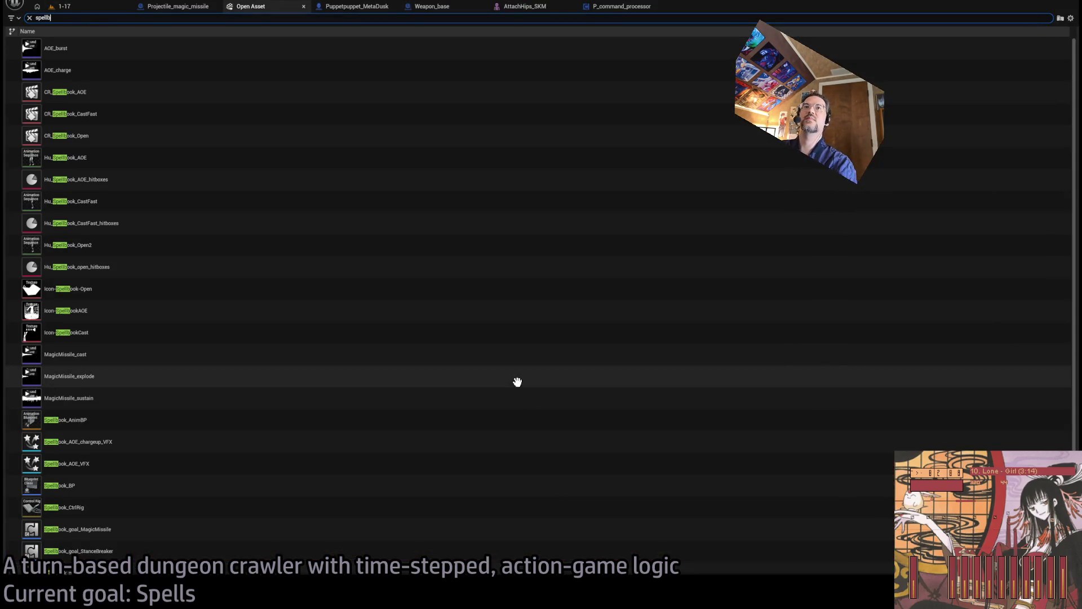
pyautogui.write('ook')
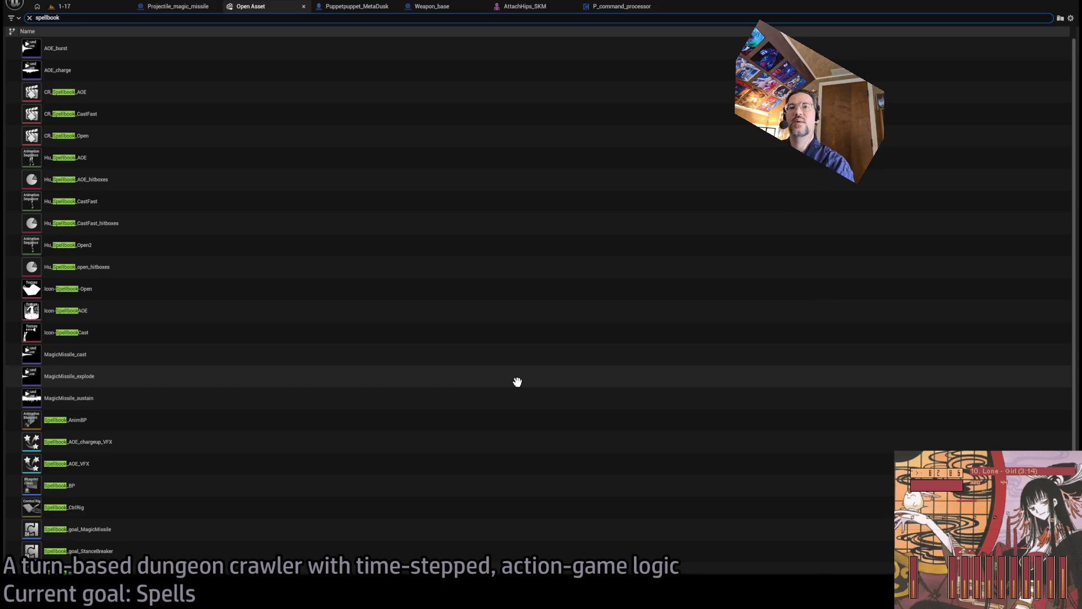
pyautogui.click(240, 494)
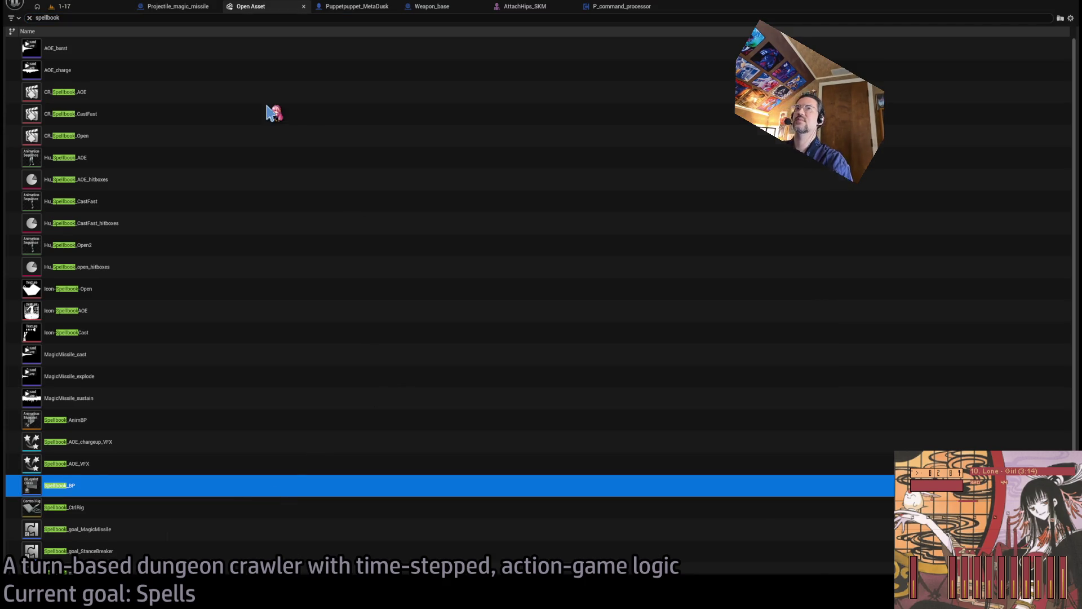
pyautogui.press('Return')
# Rotate the spellbook skeletal mesh component -90° around Z in the viewport
pyautogui.click(84, 83)
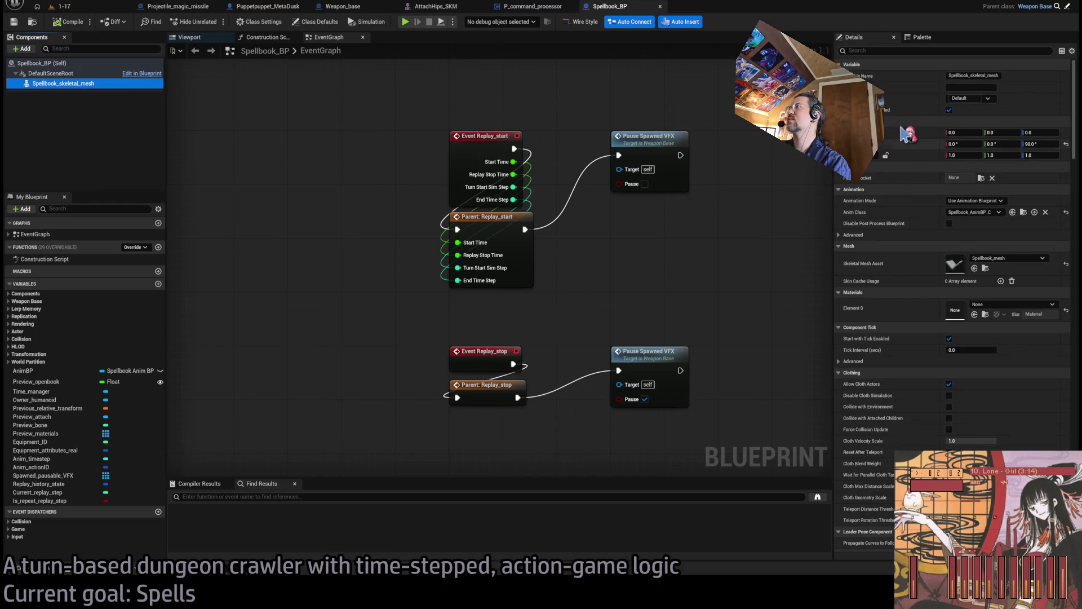
pyautogui.click(269, 38)
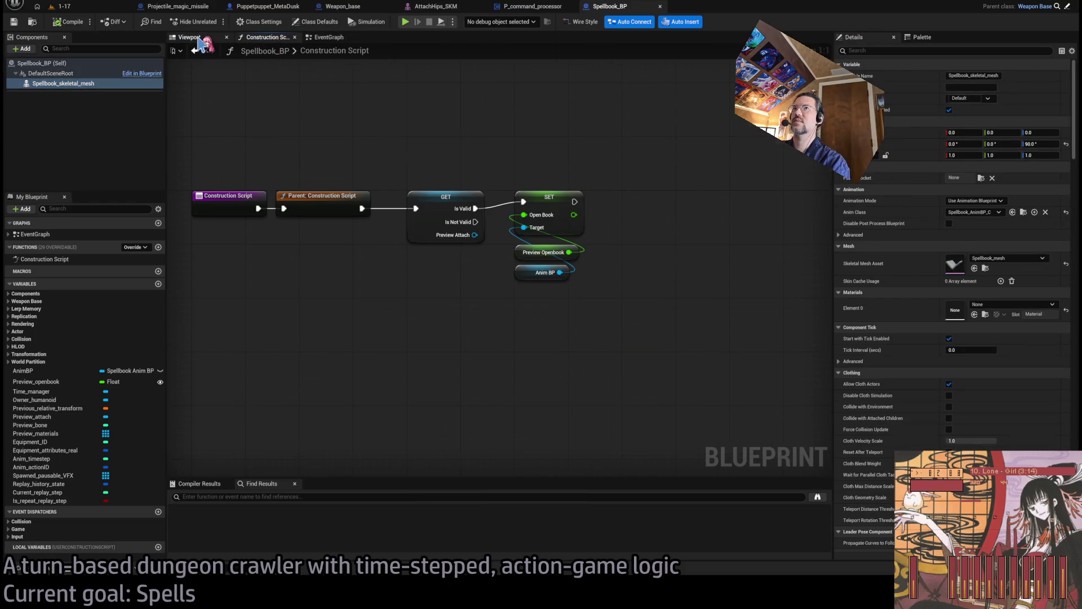
pyautogui.click(190, 37)
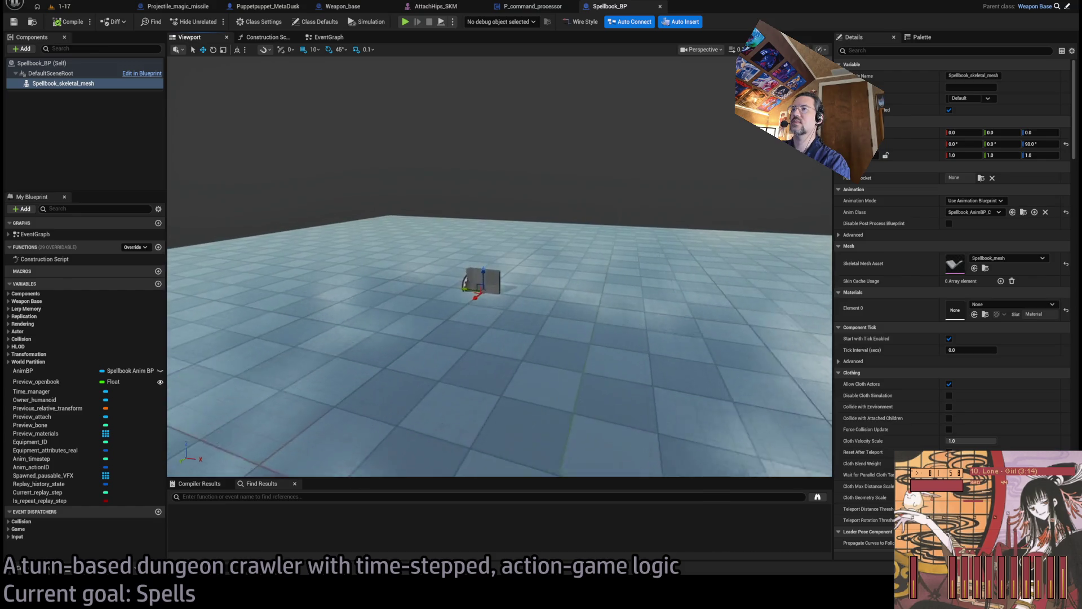
pyautogui.press('e')
pyautogui.moveTo(580, 420); pyautogui.dragTo(603, 420)
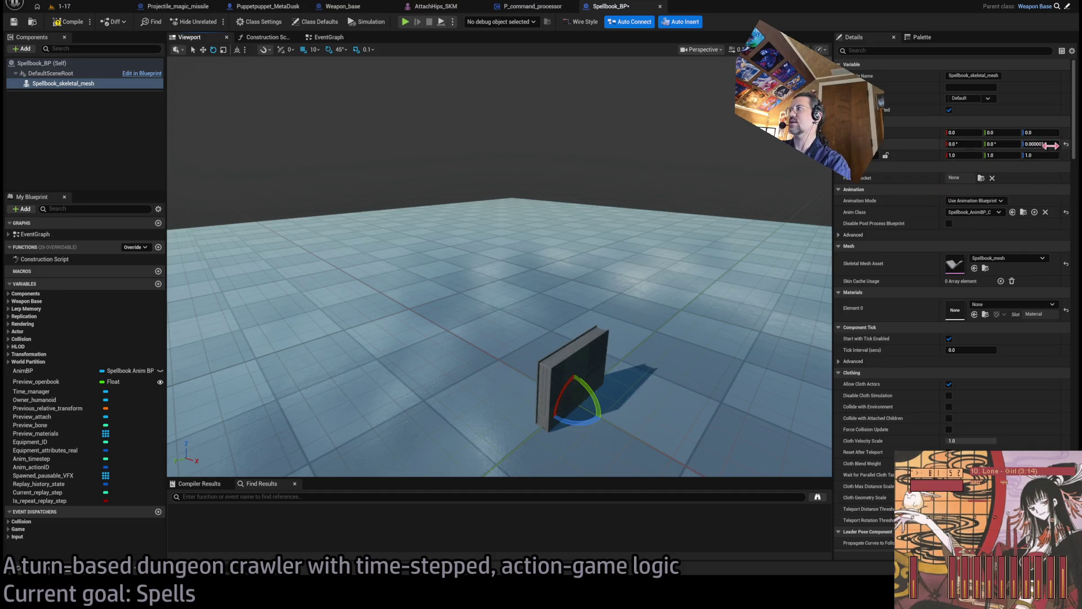
pyautogui.click(62, 6)
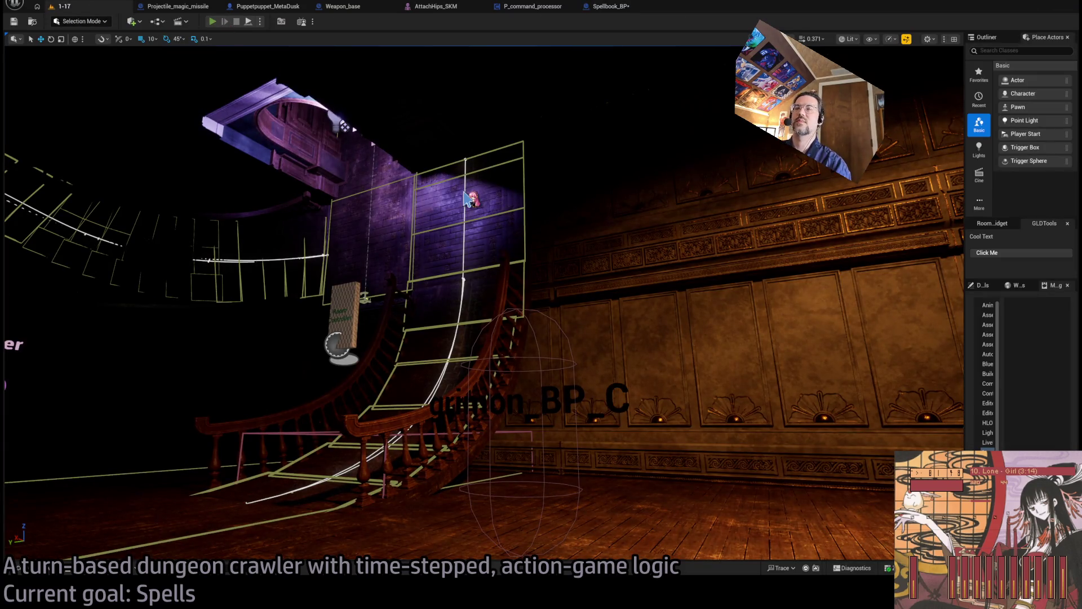
# Play level 1-17, queue Hold and the spell actions, run the turn, then stop
pyautogui.hotkey('alt', 'p')
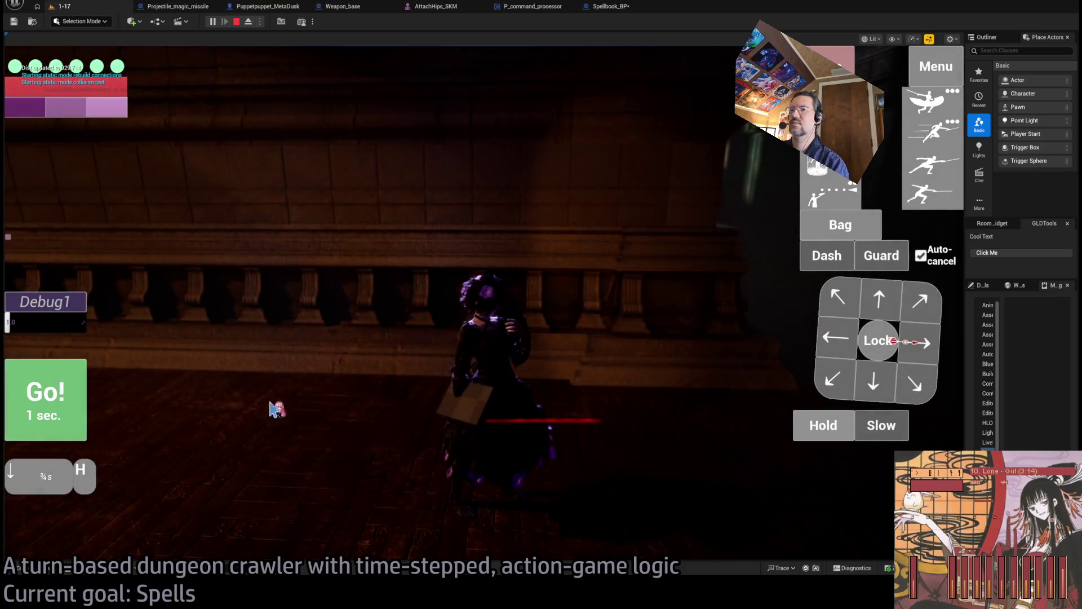
pyautogui.click(810, 426)
pyautogui.click(830, 194)
pyautogui.click(74, 397)
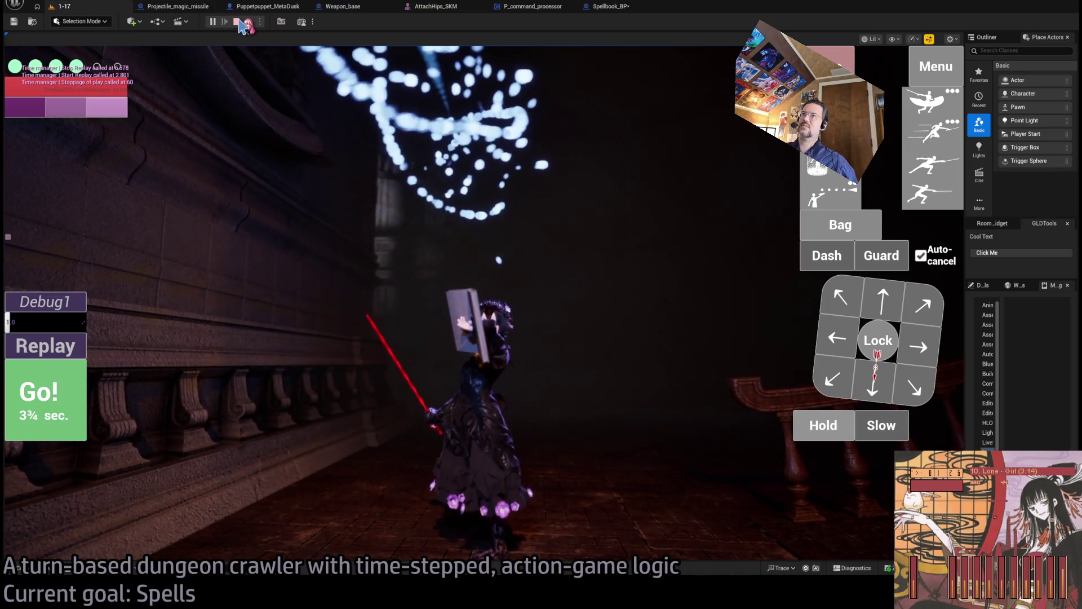
pyautogui.click(237, 23)
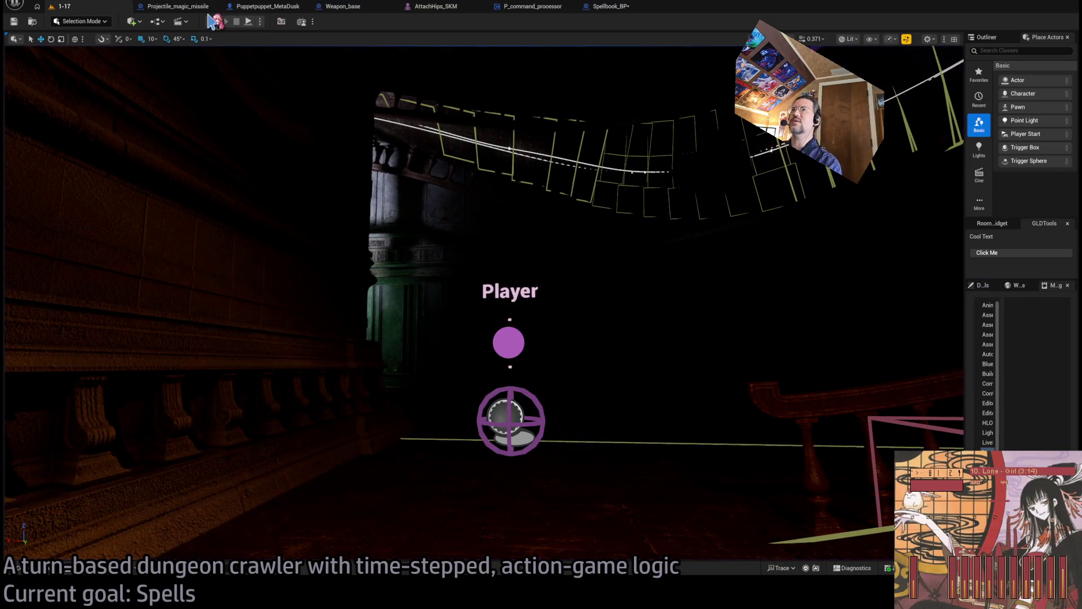
pyautogui.click(443, 7)
# Select the Root bone in skeleton editing and try moving and rotating it
pyautogui.moveTo(682, 264)
pyautogui.mouseDown()
pyautogui.moveTo(620, 277)
pyautogui.moveTo(575, 260)
pyautogui.moveTo(586, 285)
pyautogui.mouseUp()
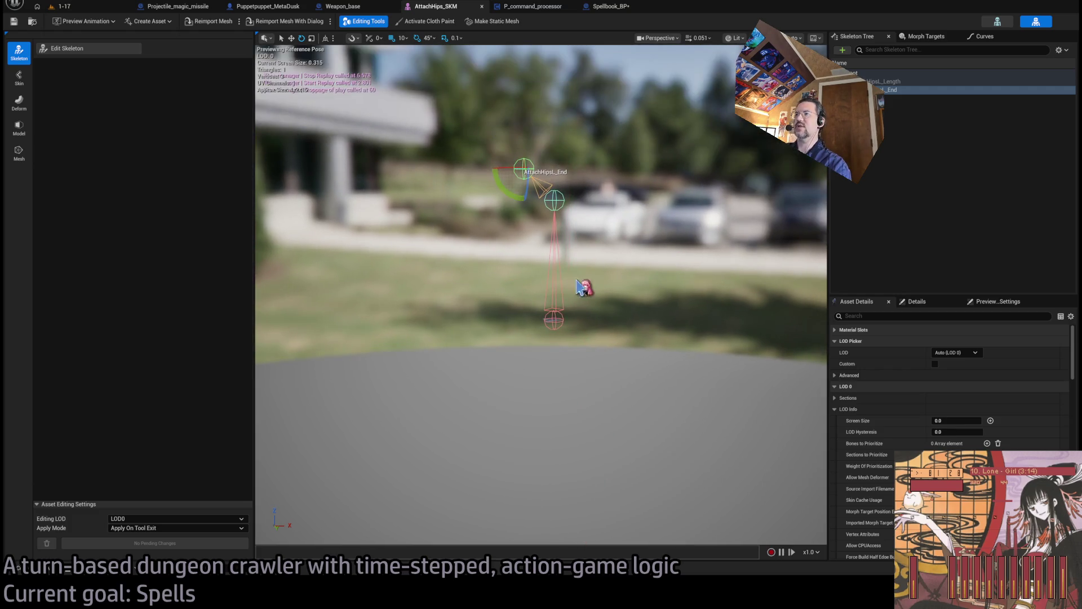
pyautogui.click(548, 326)
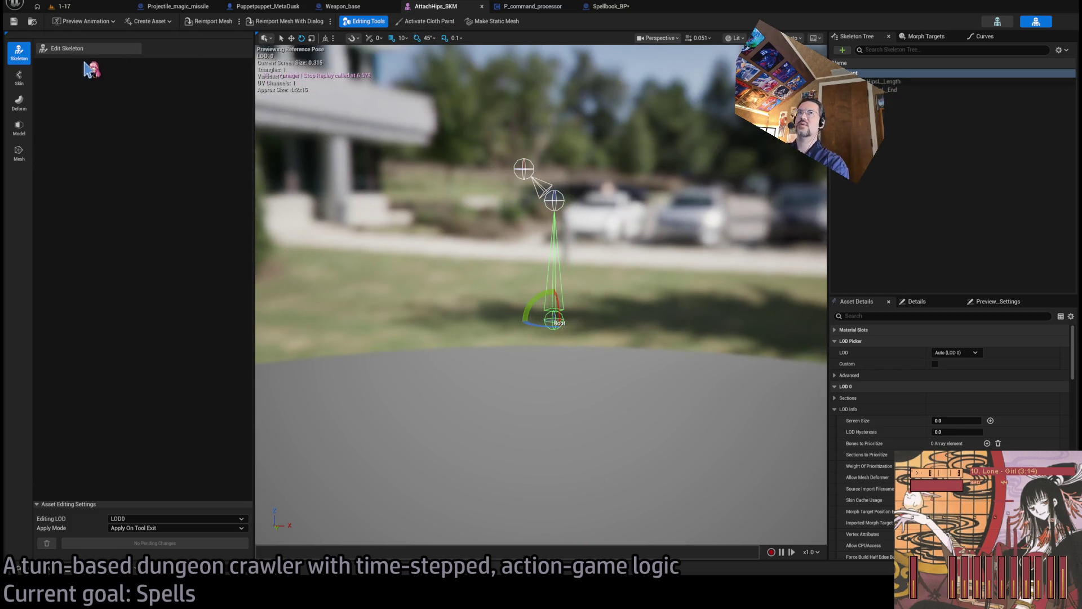
pyautogui.click(90, 49)
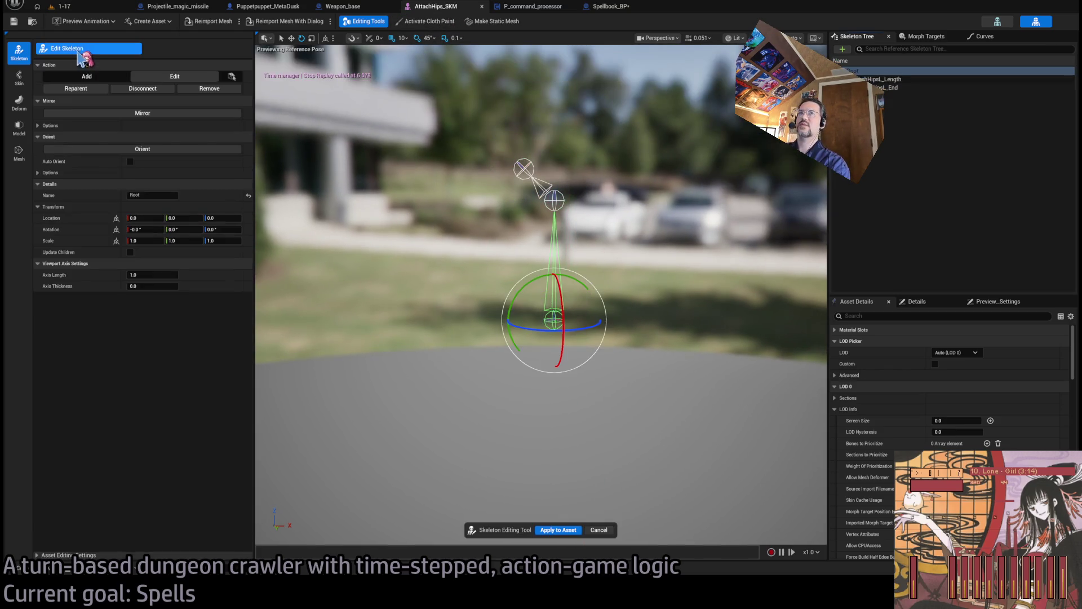
pyautogui.click(172, 77)
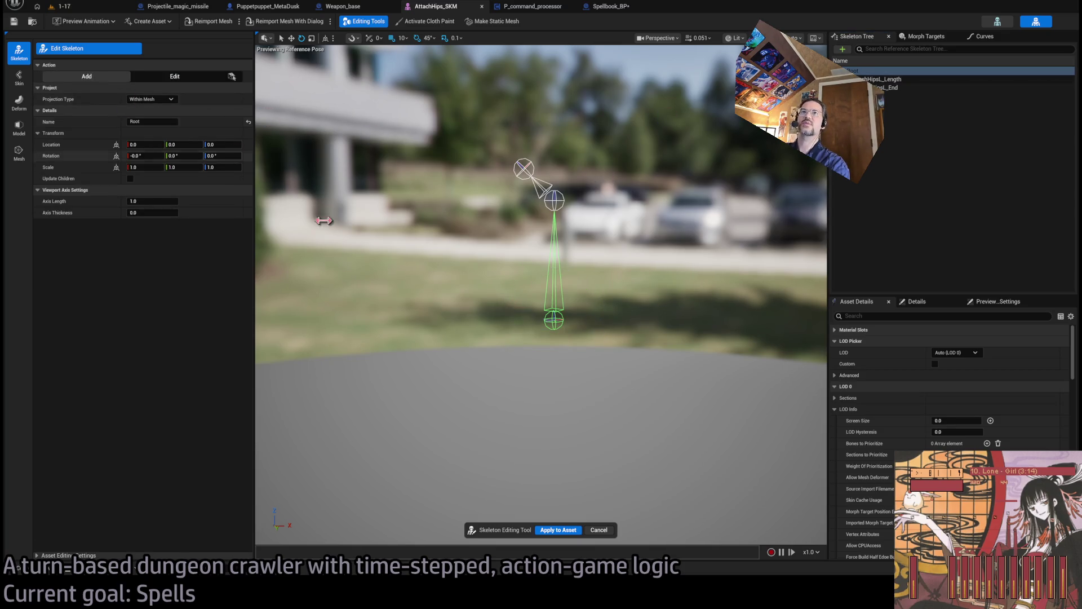
pyautogui.moveTo(557, 322)
pyautogui.mouseDown()
pyautogui.moveTo(559, 382)
pyautogui.moveTo(653, 411)
pyautogui.moveTo(562, 282)
pyautogui.mouseUp()
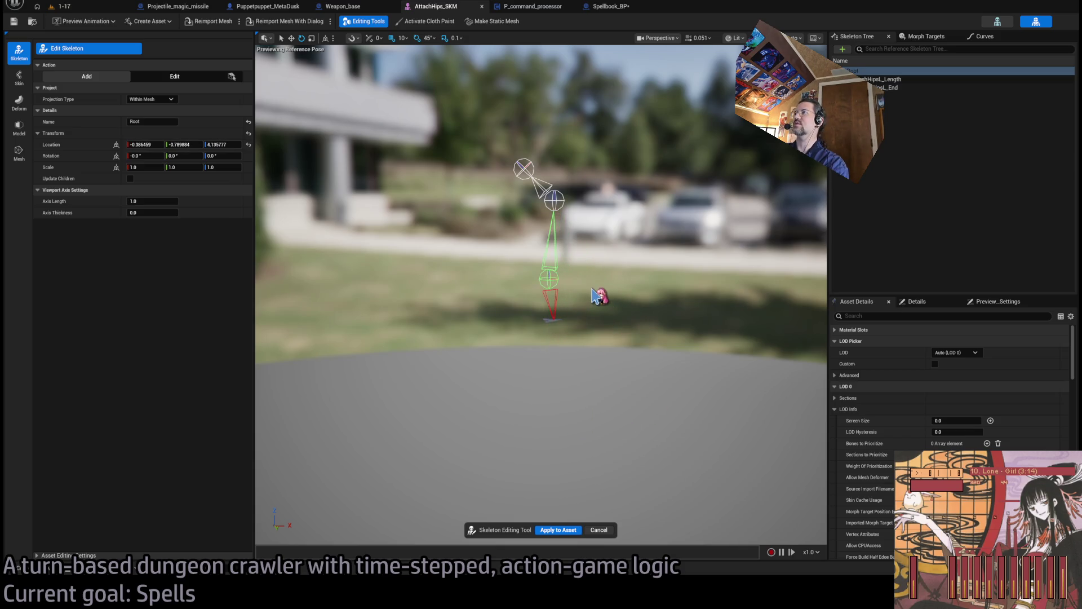
pyautogui.click(157, 78)
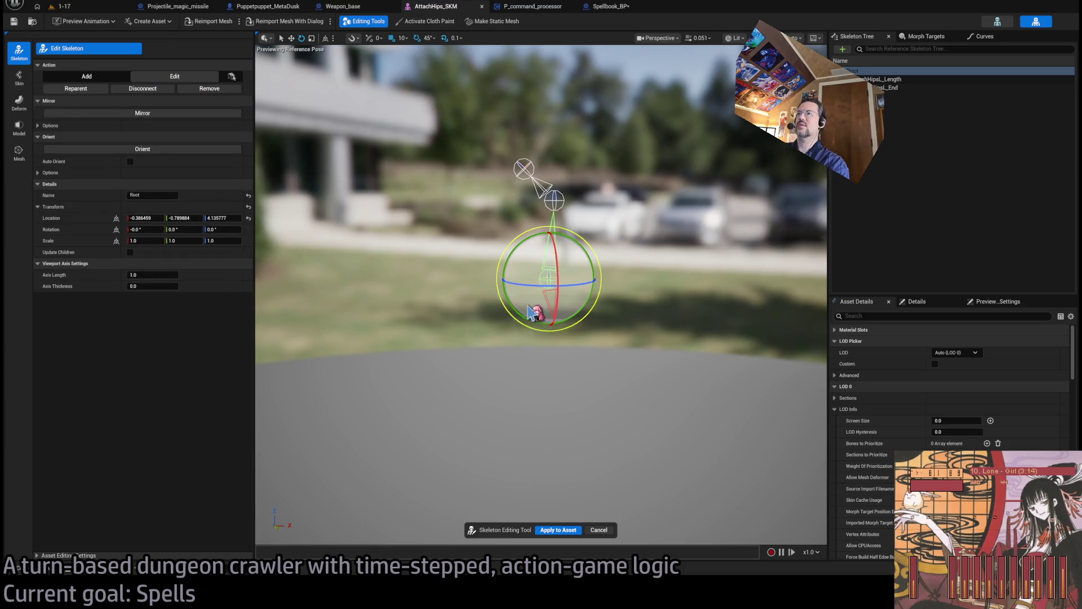
pyautogui.moveTo(541, 237)
pyautogui.mouseDown()
pyautogui.moveTo(620, 278)
pyautogui.moveTo(569, 252)
pyautogui.mouseUp()
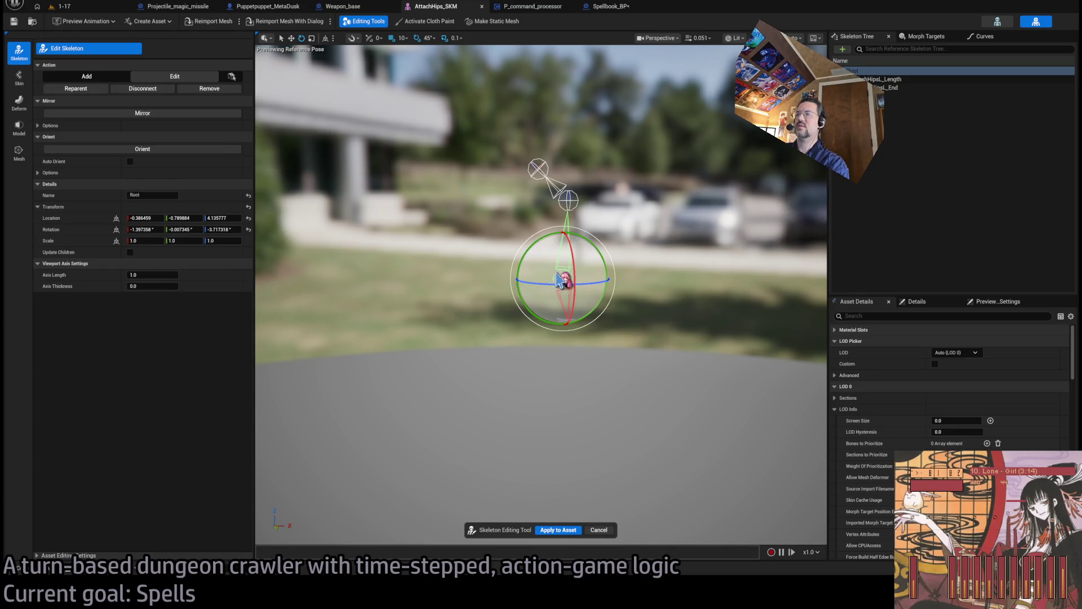
# Discard the Root bone tweaks without applying and restart skeleton editing from the original pose
pyautogui.press('w')
pyautogui.moveTo(579, 279); pyautogui.dragTo(510, 279)
pyautogui.click(559, 312)
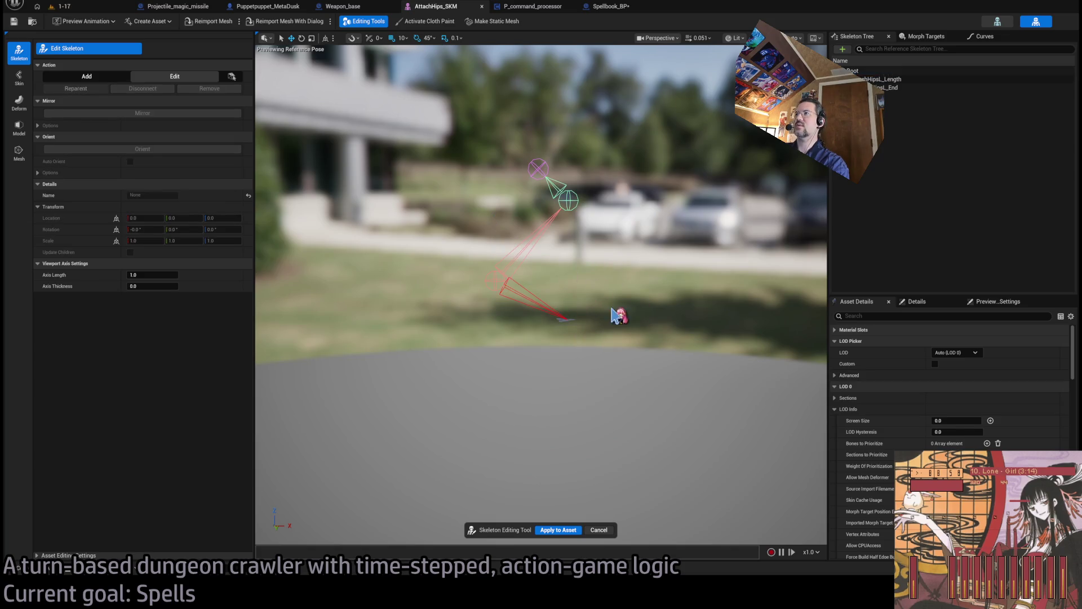
pyautogui.click(599, 530)
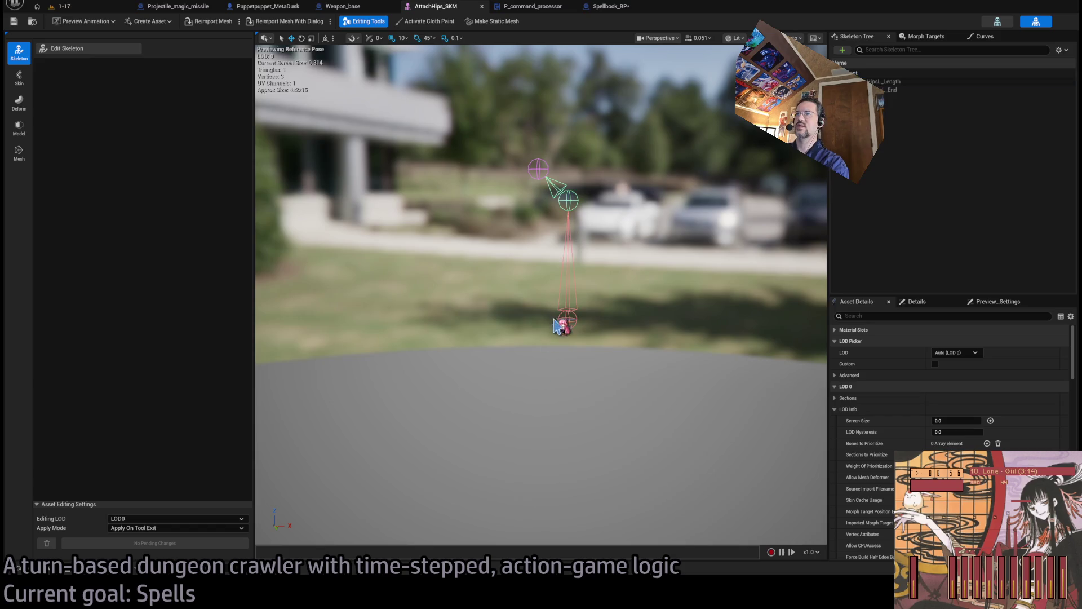
pyautogui.click(79, 48)
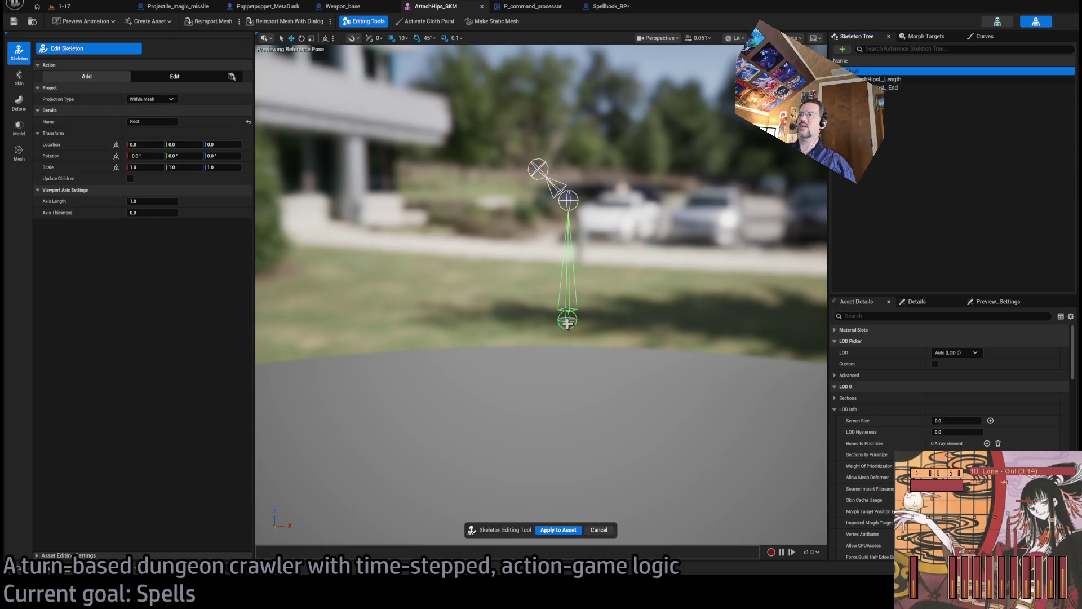
# Move the Root joint back to the origin location after a trial joint placement
pyautogui.click(569, 318)
pyautogui.moveTo(569, 337)
pyautogui.mouseDown()
pyautogui.moveTo(580, 321)
pyautogui.moveTo(625, 324)
pyautogui.moveTo(606, 336)
pyautogui.moveTo(604, 307)
pyautogui.moveTo(563, 319)
pyautogui.moveTo(563, 382)
pyautogui.moveTo(725, 423)
pyautogui.moveTo(750, 414)
pyautogui.mouseUp()
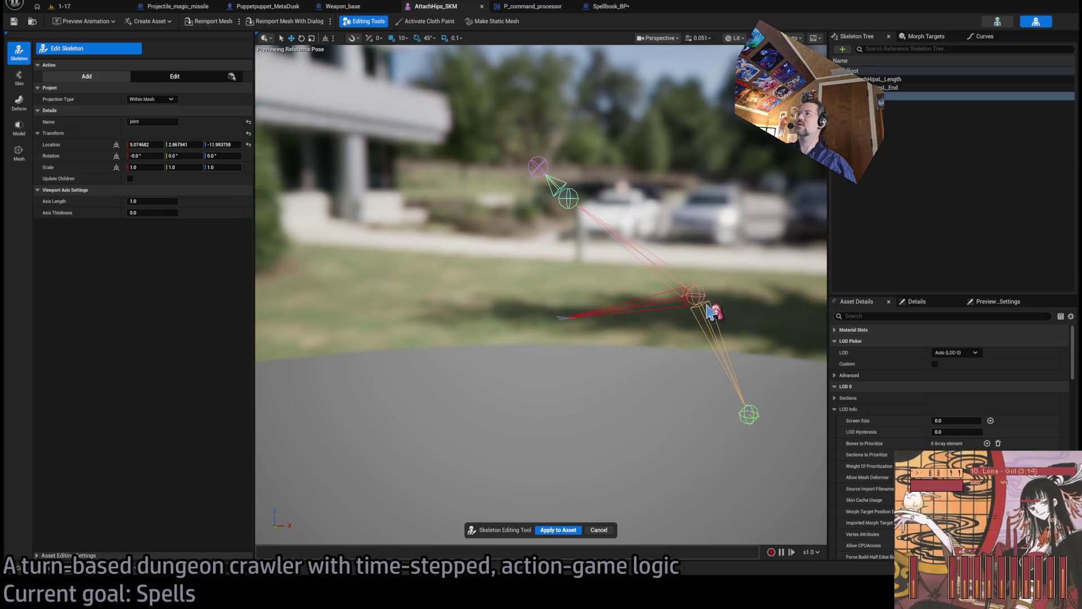
pyautogui.moveTo(698, 294); pyautogui.dragTo(568, 310)
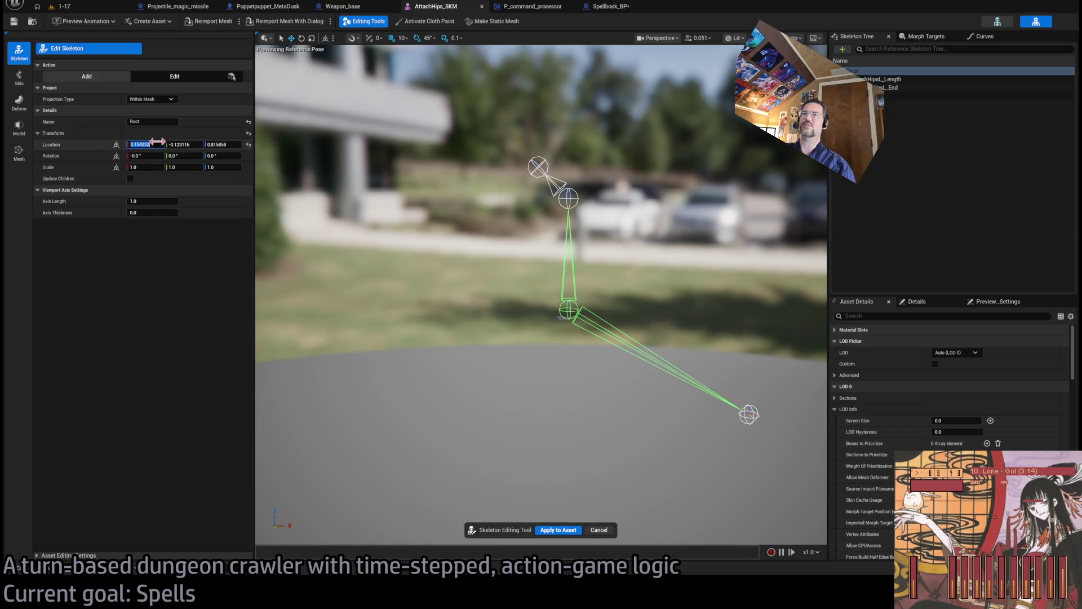
pyautogui.write('0')
pyautogui.press('Tab')
pyautogui.write('0')
pyautogui.press('Tab')
pyautogui.write('0')
pyautogui.press('Return')
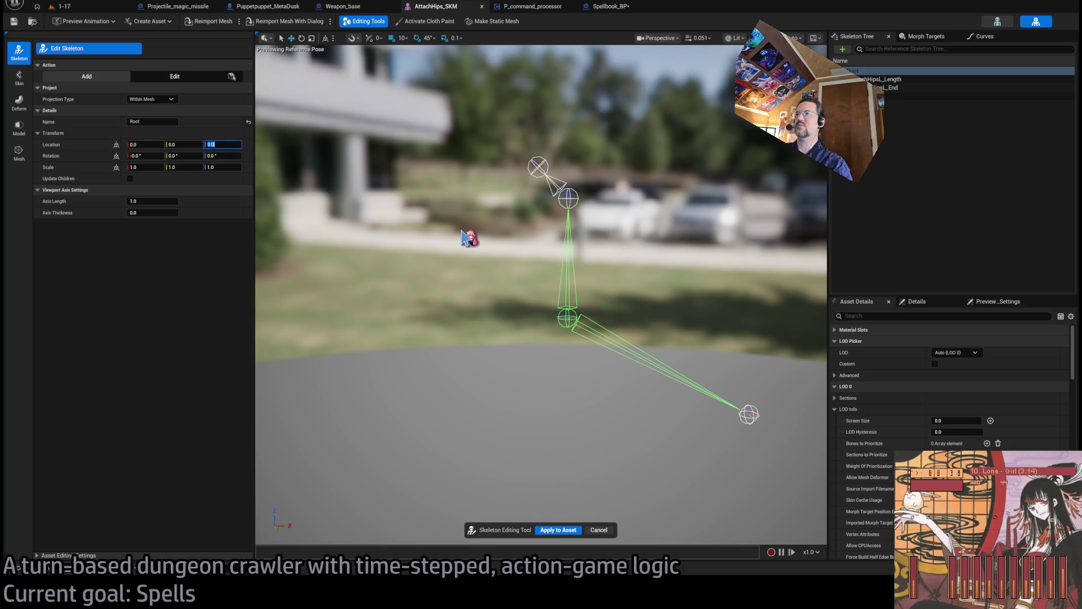
# Add a new joint below the root at location 0, 0, -12
pyautogui.click(751, 411)
pyautogui.moveTo(754, 408); pyautogui.dragTo(592, 400)
pyautogui.click(152, 145)
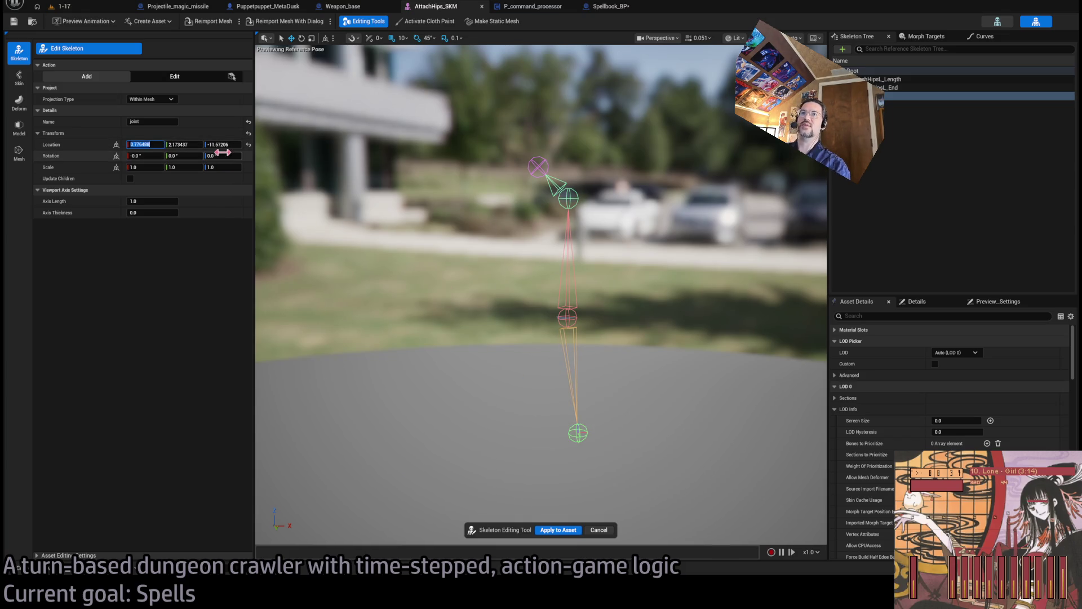
pyautogui.write('0')
pyautogui.press('Tab')
pyautogui.write('0')
pyautogui.press('Tab')
pyautogui.write('-')
pyautogui.press('Return')
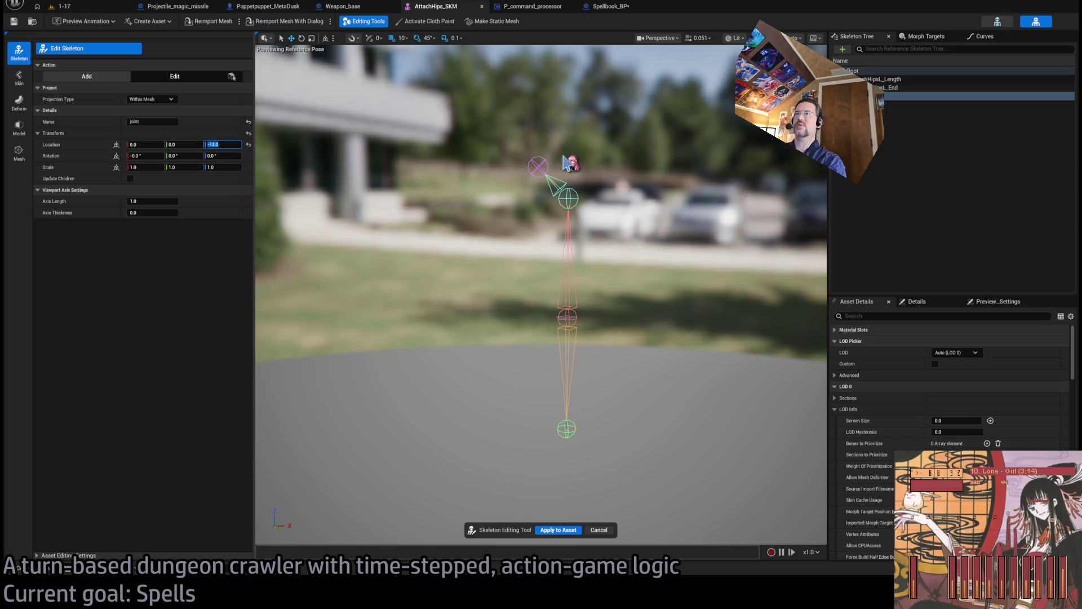
# Delete the extra trial joints and select AttachHipsL_Length in Edit mode
pyautogui.click(574, 196)
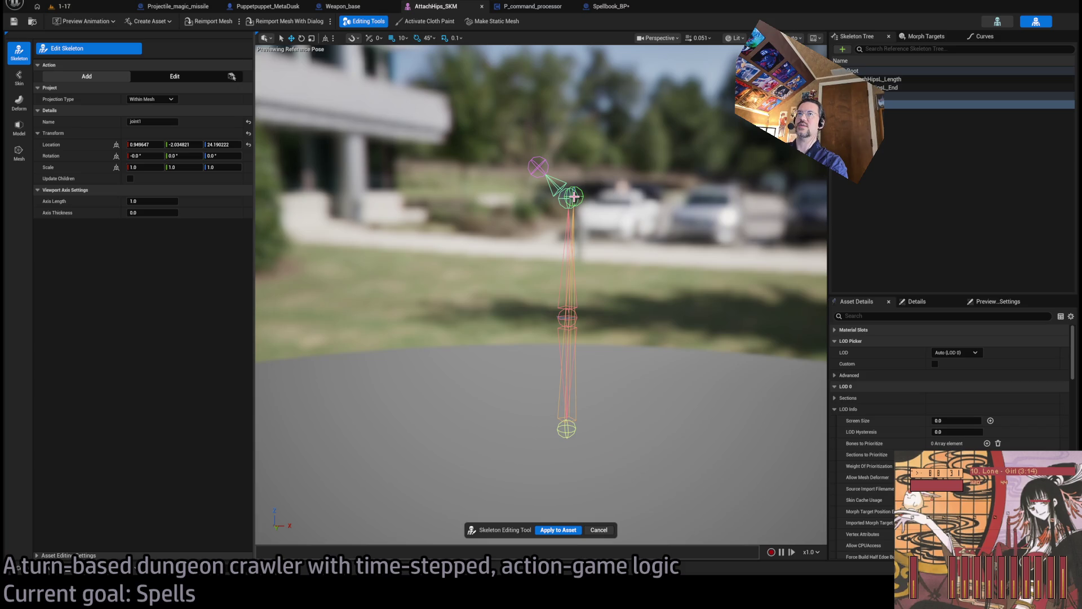
pyautogui.click(626, 242)
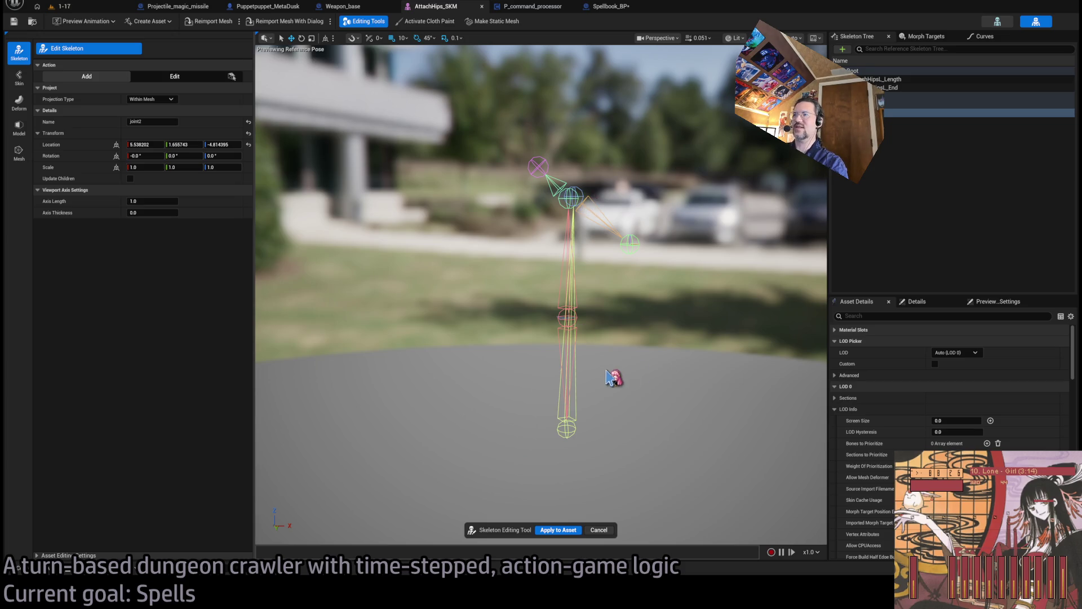
pyautogui.moveTo(633, 126); pyautogui.dragTo(640, 101)
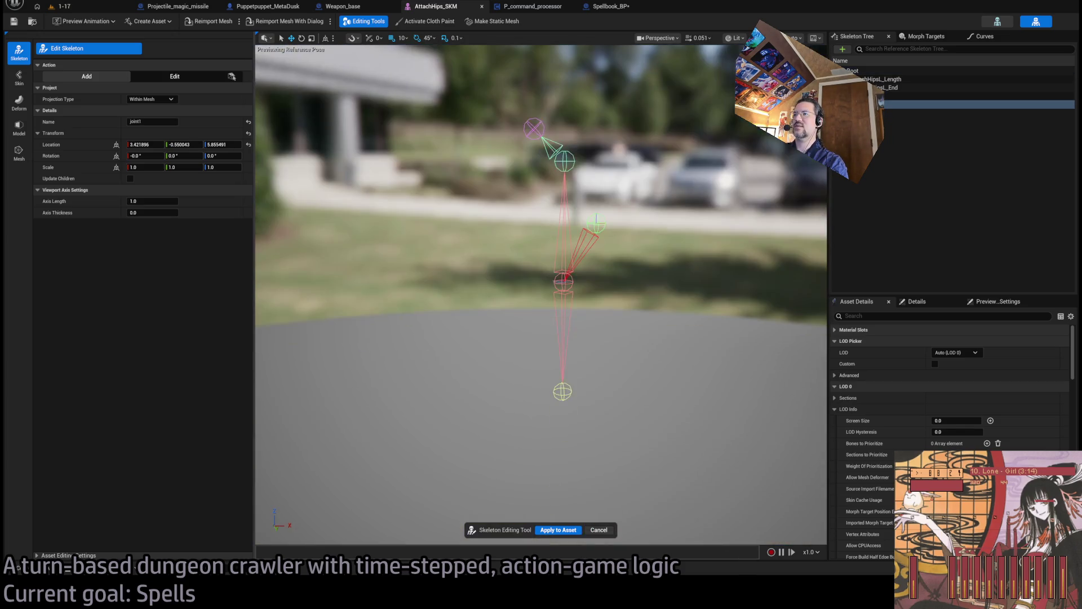
pyautogui.press('Delete')
pyautogui.click(174, 76)
pyautogui.click(579, 118)
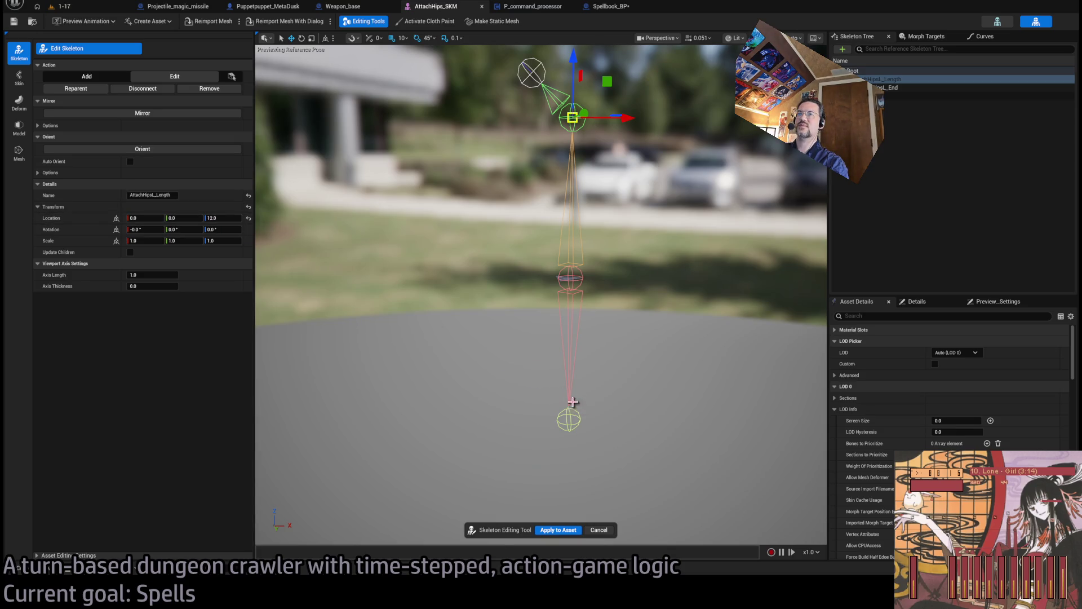
# Add a new joint1 branching beneath the lower joint at Z -12
pyautogui.click(568, 418)
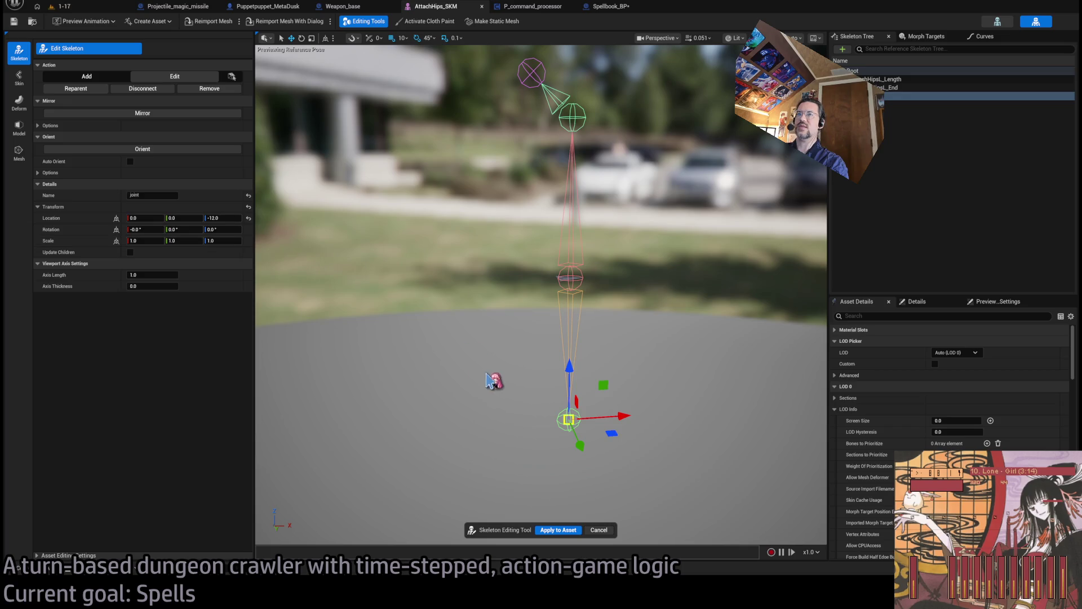
pyautogui.click(86, 76)
pyautogui.click(537, 469)
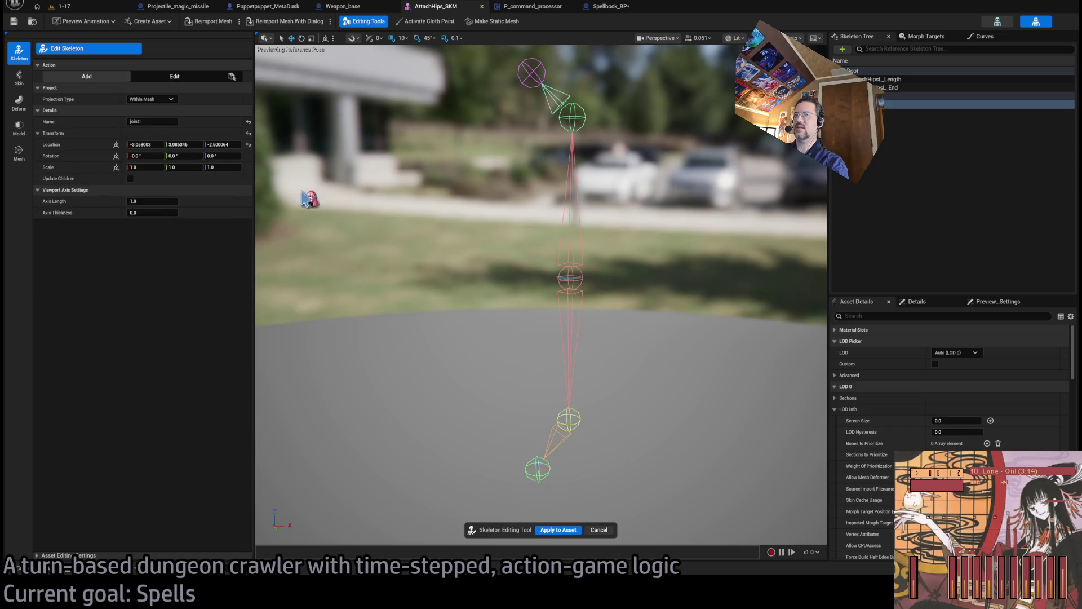
pyautogui.click(189, 79)
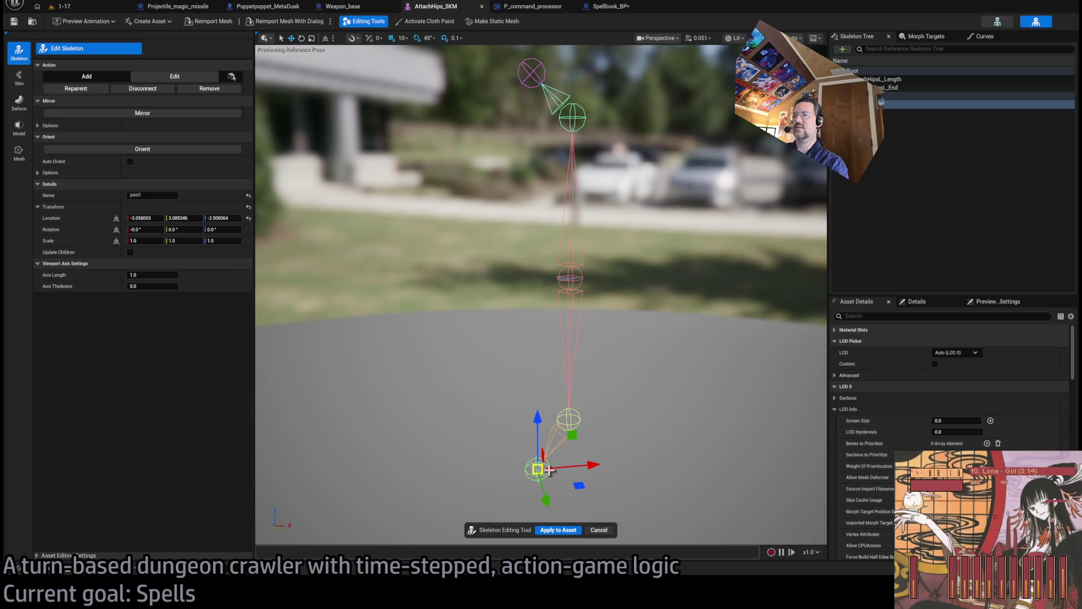
pyautogui.moveTo(581, 473); pyautogui.dragTo(611, 472)
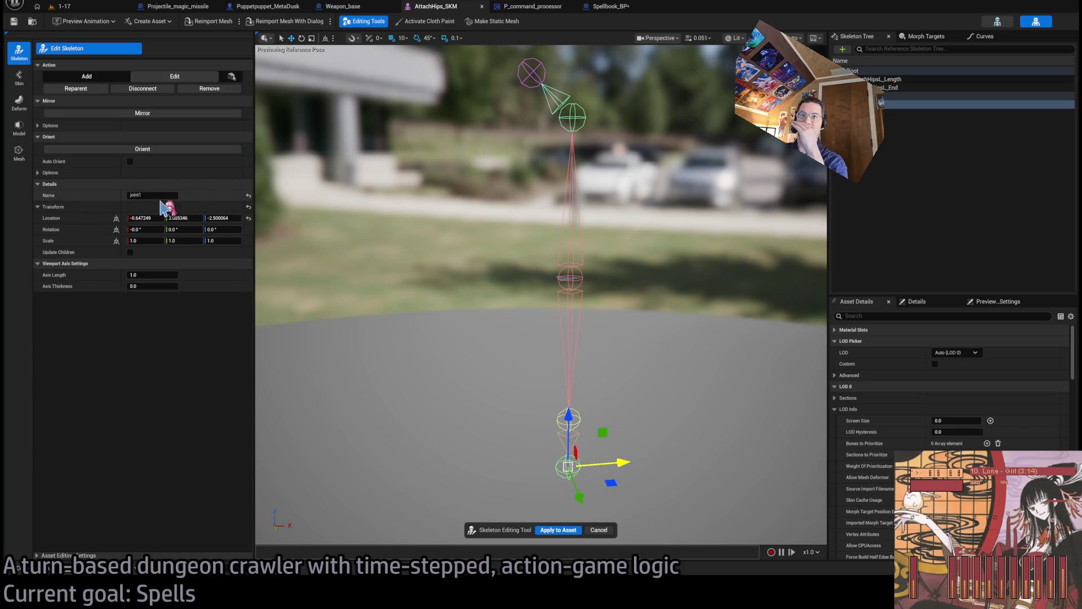
pyautogui.write('0')
pyautogui.press('Tab')
pyautogui.write('0')
pyautogui.press('Tab')
pyautogui.write('0')
pyautogui.press('Return')
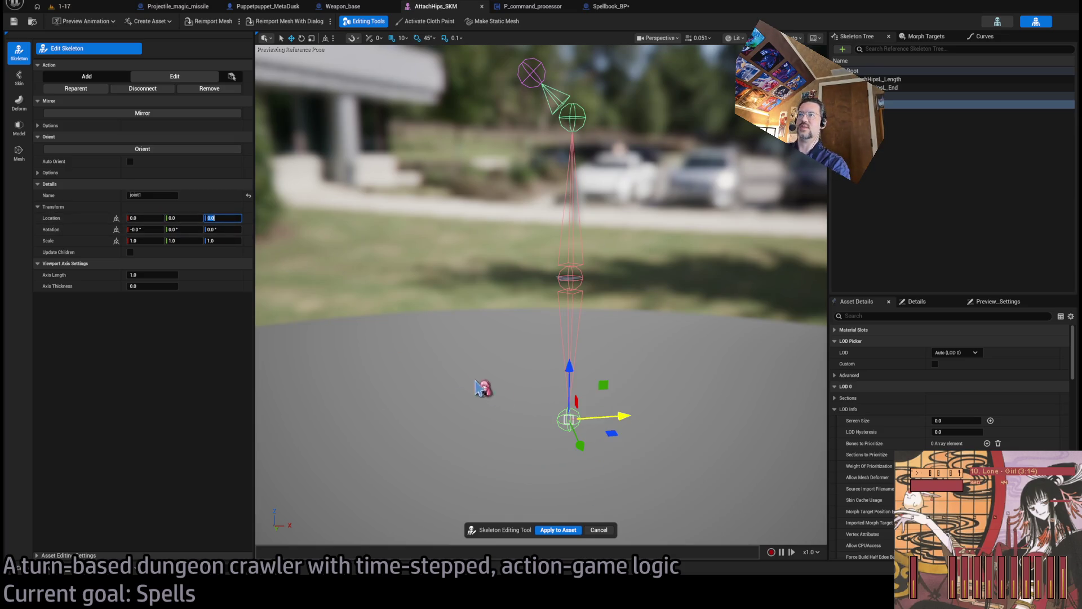
# Place joint1 at location -3, 0, -3 and rotate it -45° around Y
pyautogui.moveTo(565, 366); pyautogui.dragTo(565, 387)
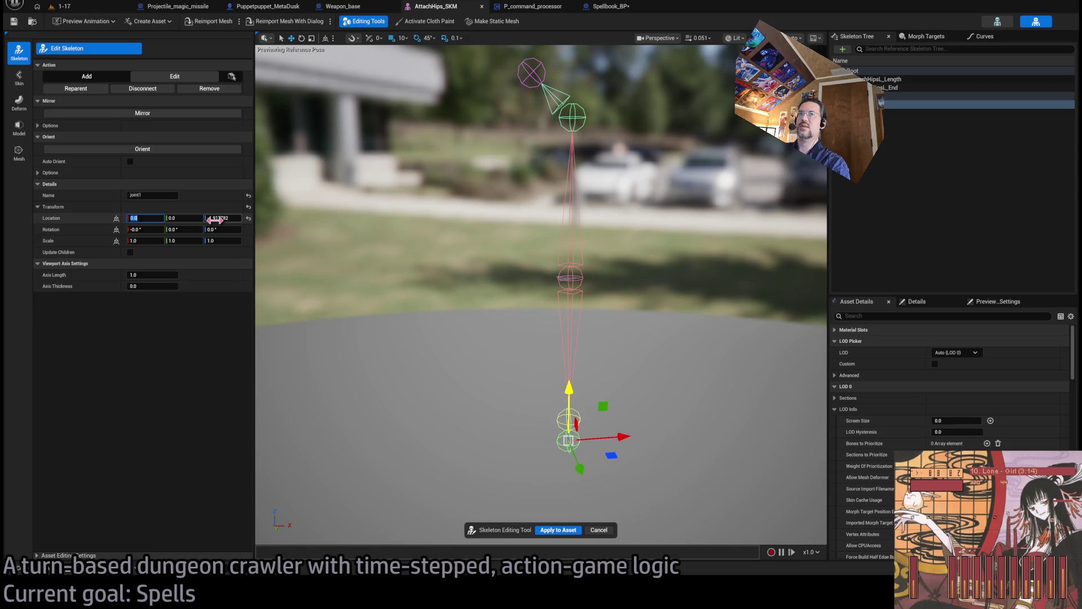
pyautogui.write('3')
pyautogui.press('Tab')
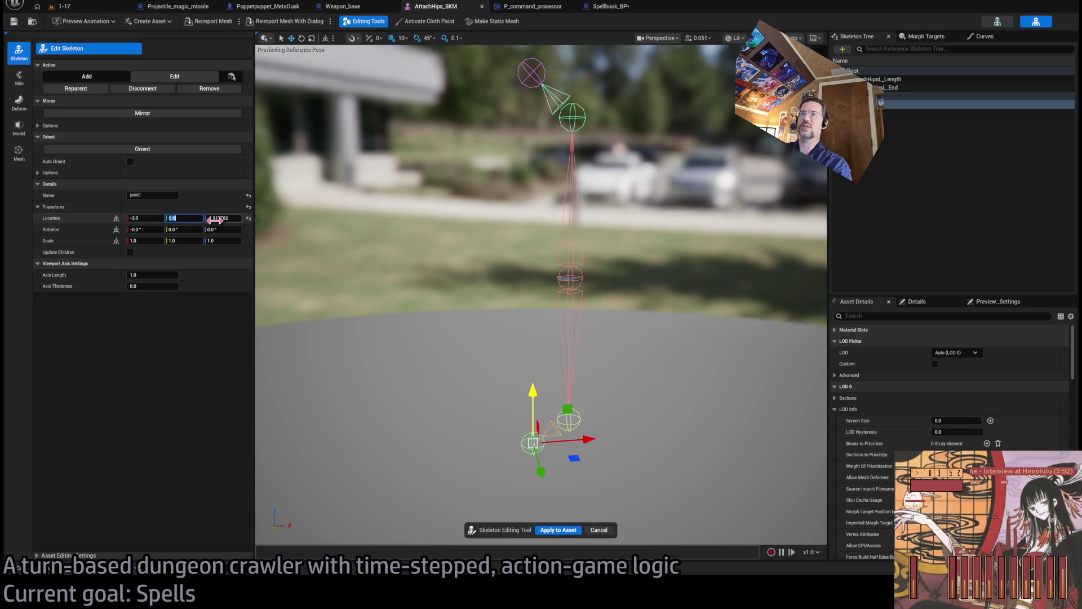
pyautogui.write('-3')
pyautogui.press('Return')
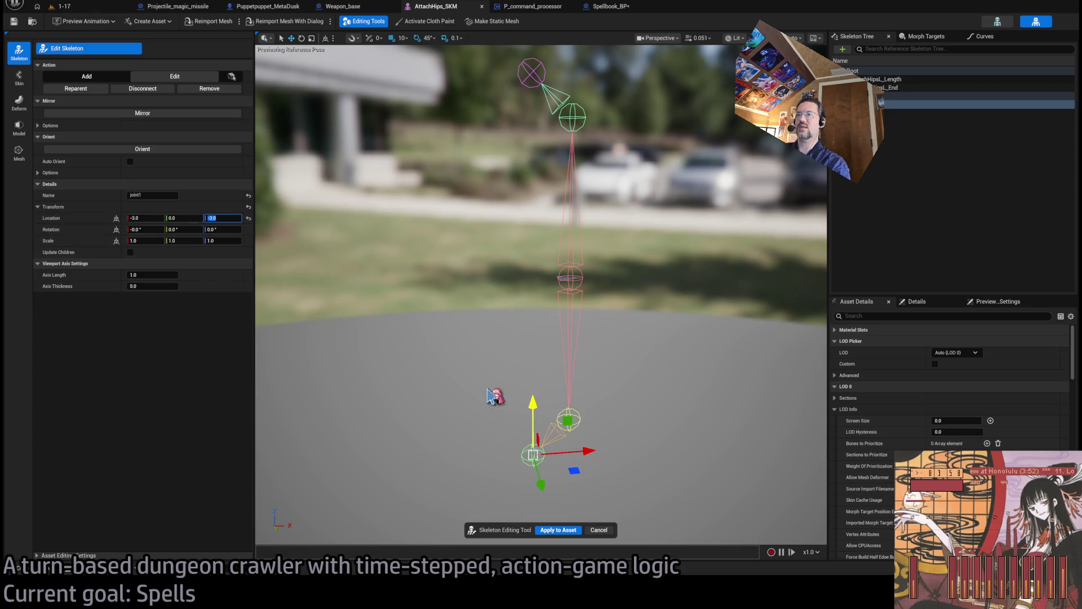
pyautogui.press('e')
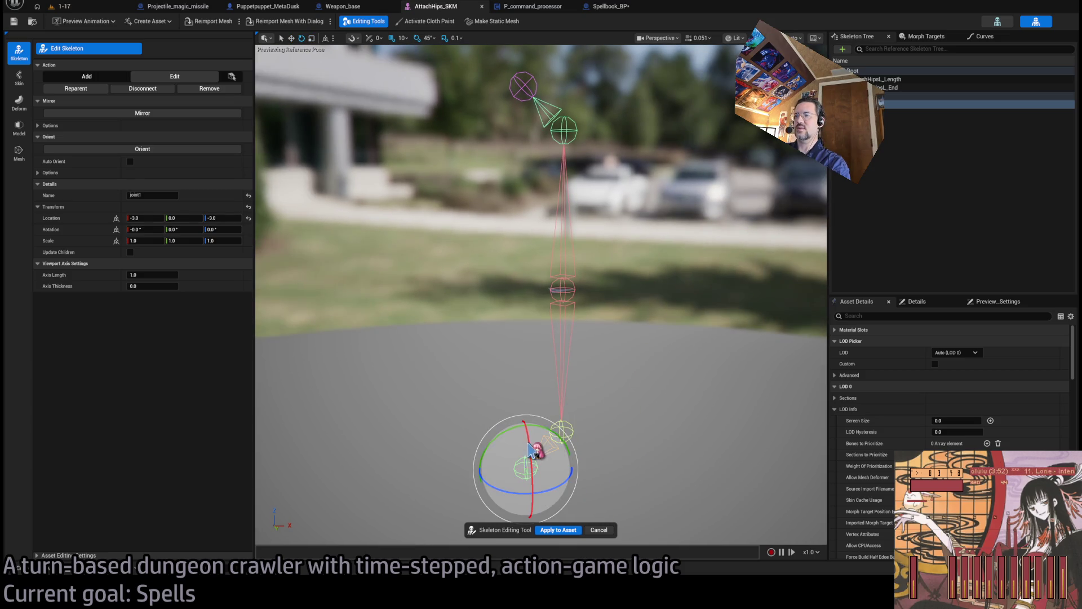
pyautogui.moveTo(527, 438); pyautogui.dragTo(540, 445)
pyautogui.click(192, 229)
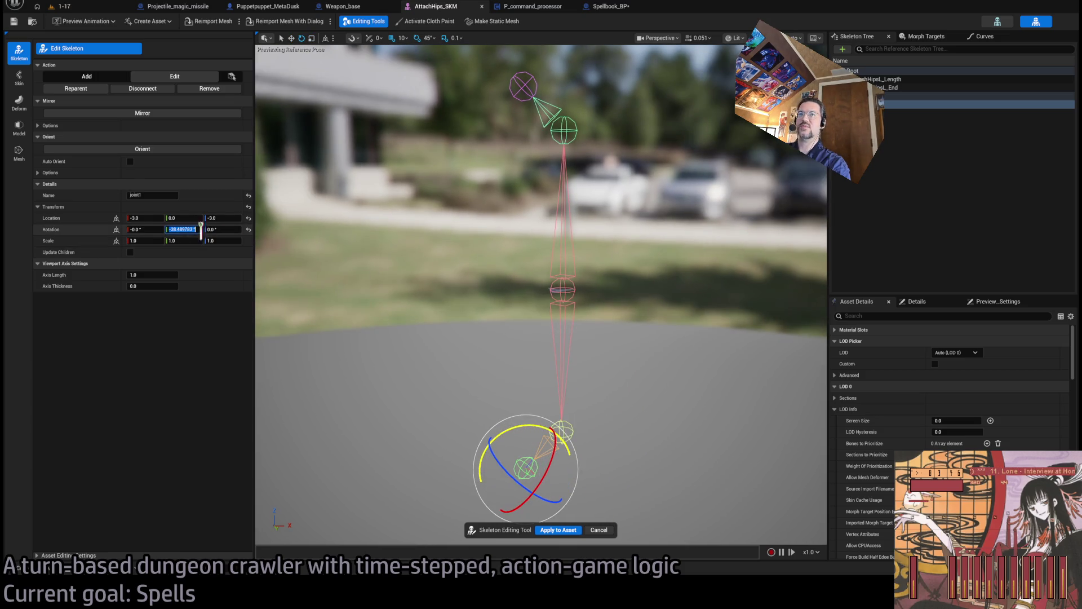
pyautogui.write('-45')
pyautogui.press('Return')
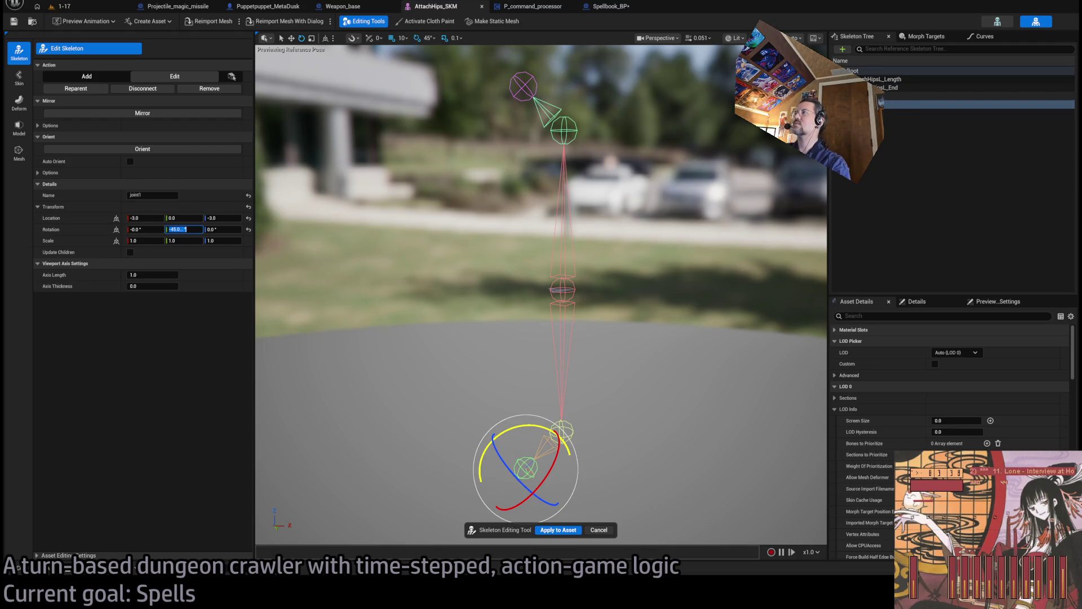
pyautogui.click(891, 79)
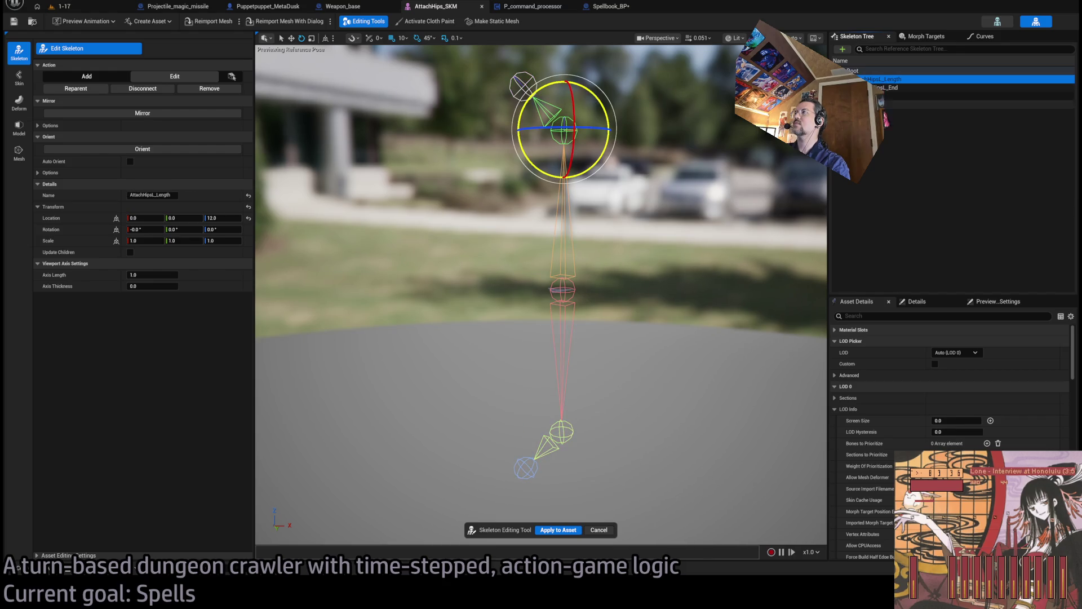
# Add a bone under AttachHipsL_Length and rename the angled joint1
pyautogui.click(561, 432)
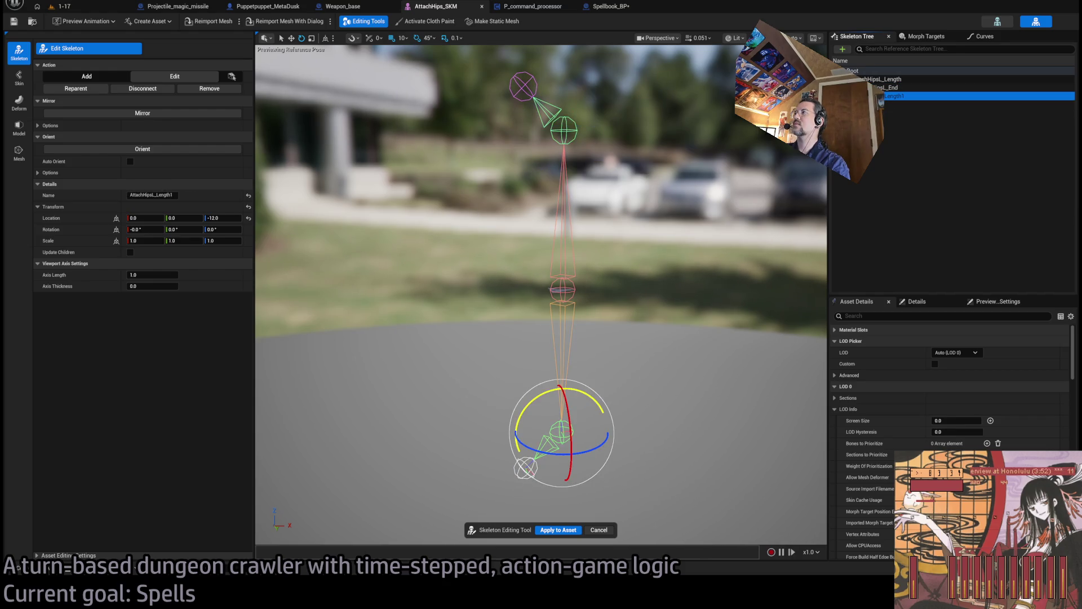
pyautogui.click(169, 195)
pyautogui.press('BackSpace')
pyautogui.write('R')
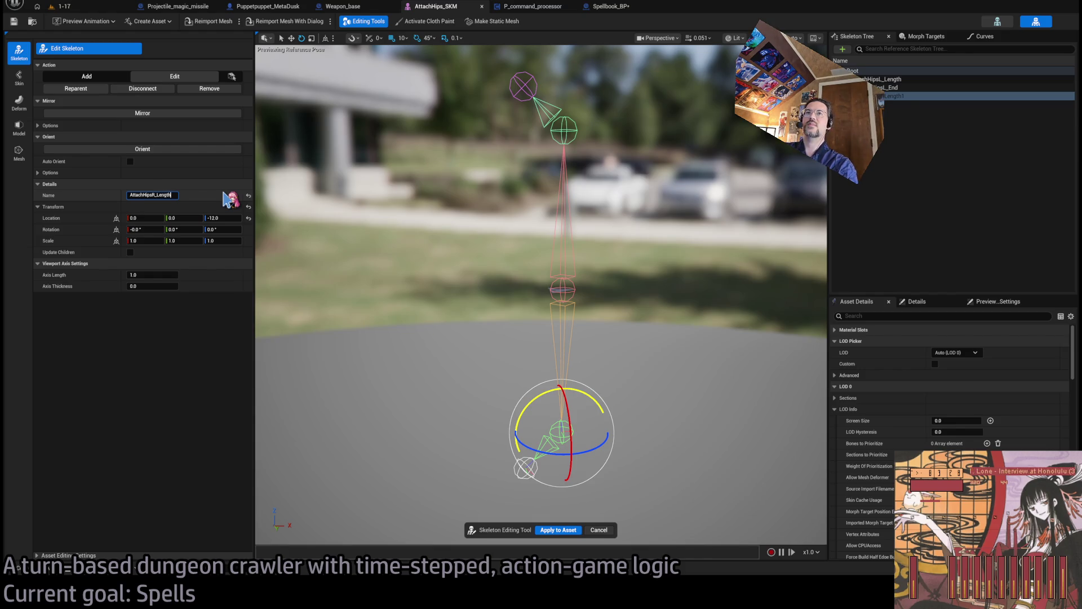
pyautogui.click(526, 468)
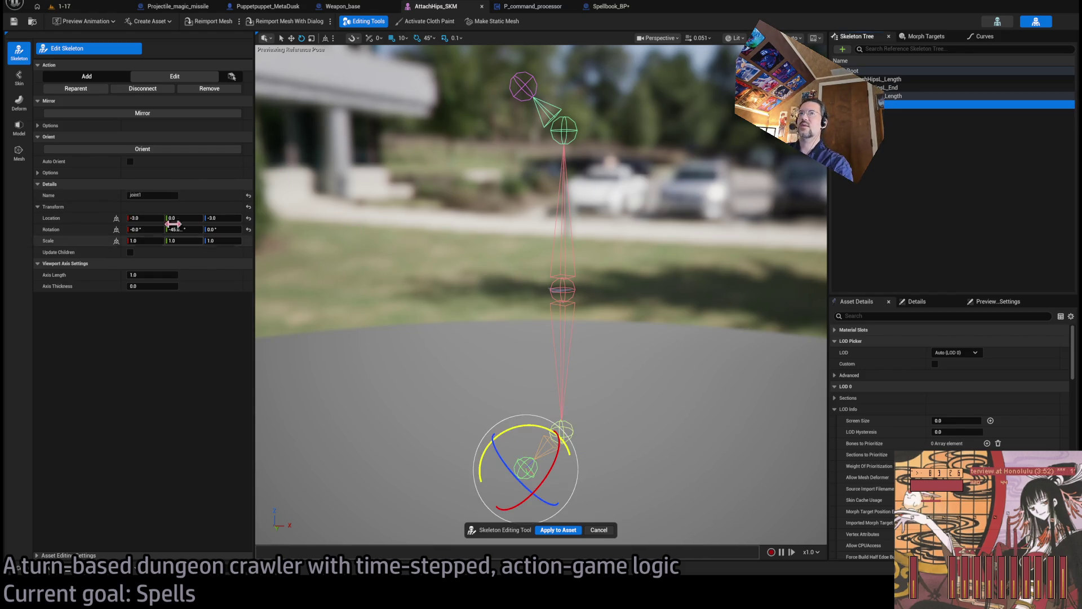
pyautogui.click(160, 195)
pyautogui.write('AttachHipsR_End')
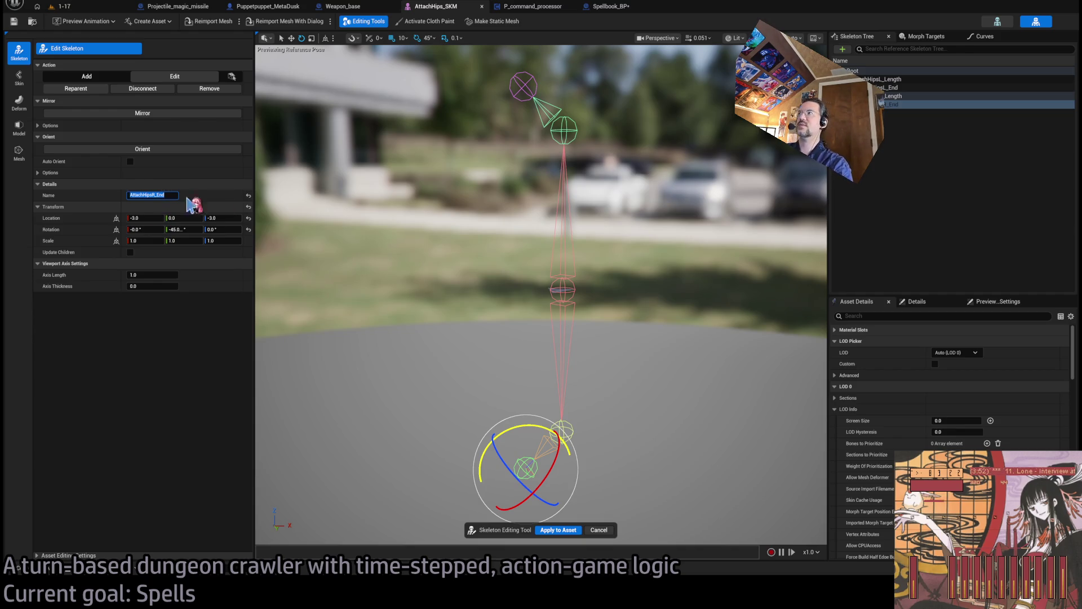
# Apply the AttachHipsR_End edits to the asset, save all, and return to level 1-17
pyautogui.click(556, 530)
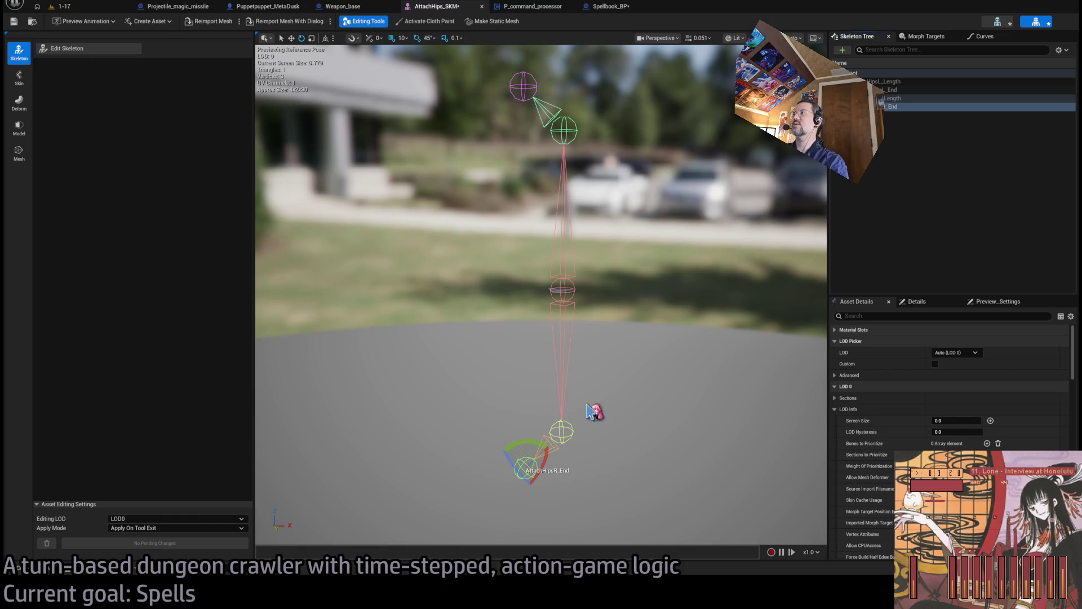
pyautogui.hotkey('ctrl', 'shift', 's')
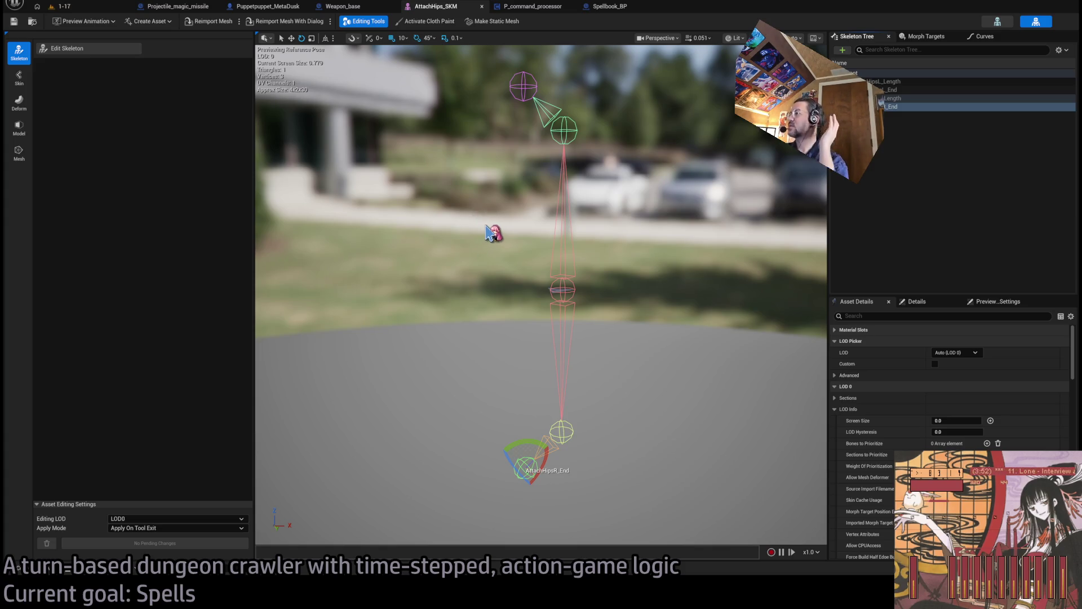
pyautogui.click(85, 10)
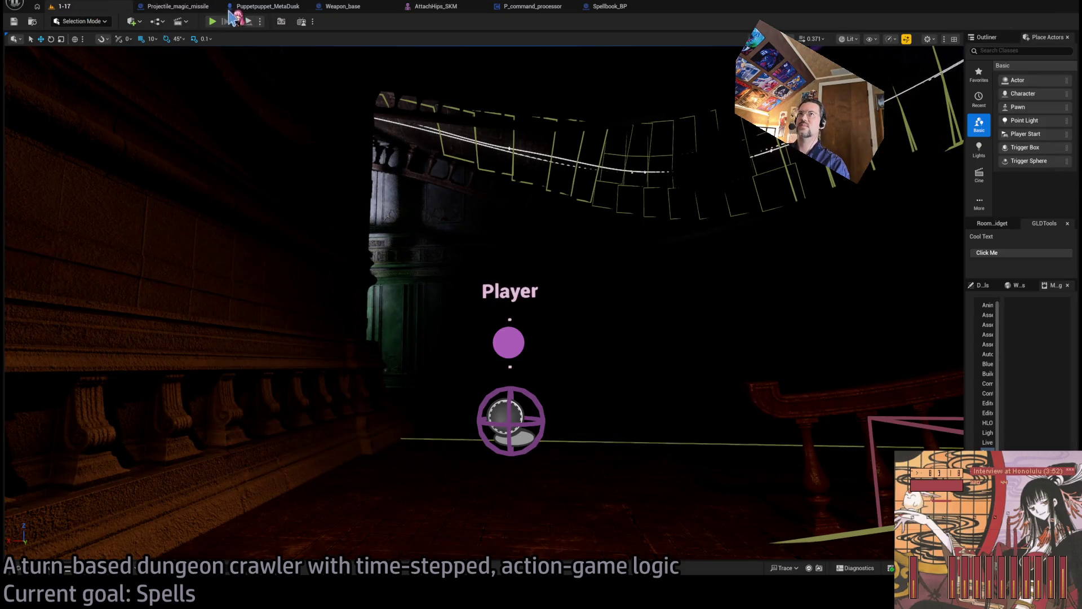
pyautogui.click(351, 8)
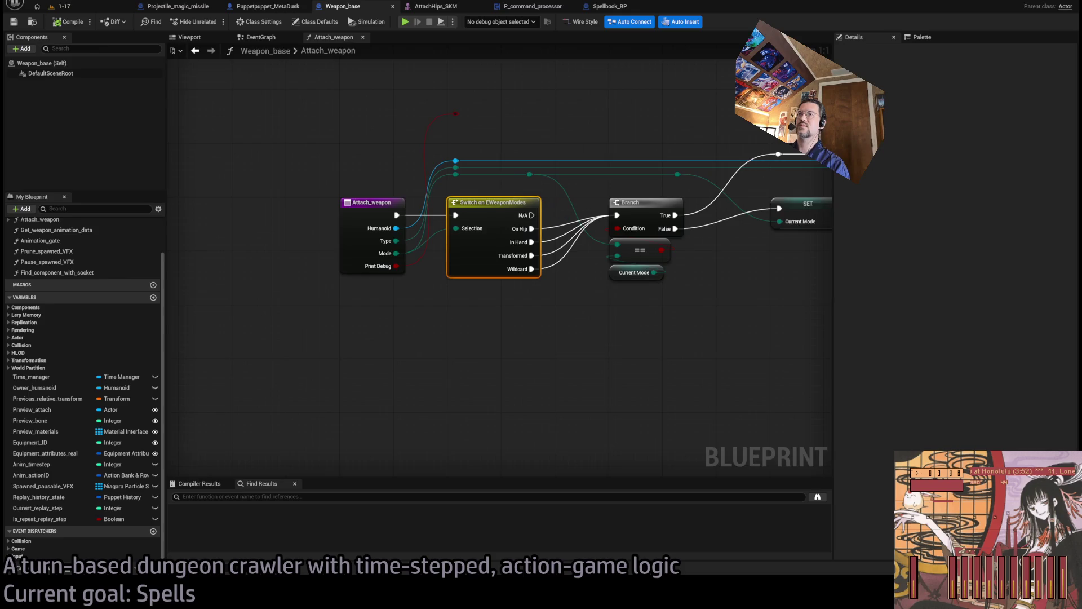
pyautogui.click(268, 7)
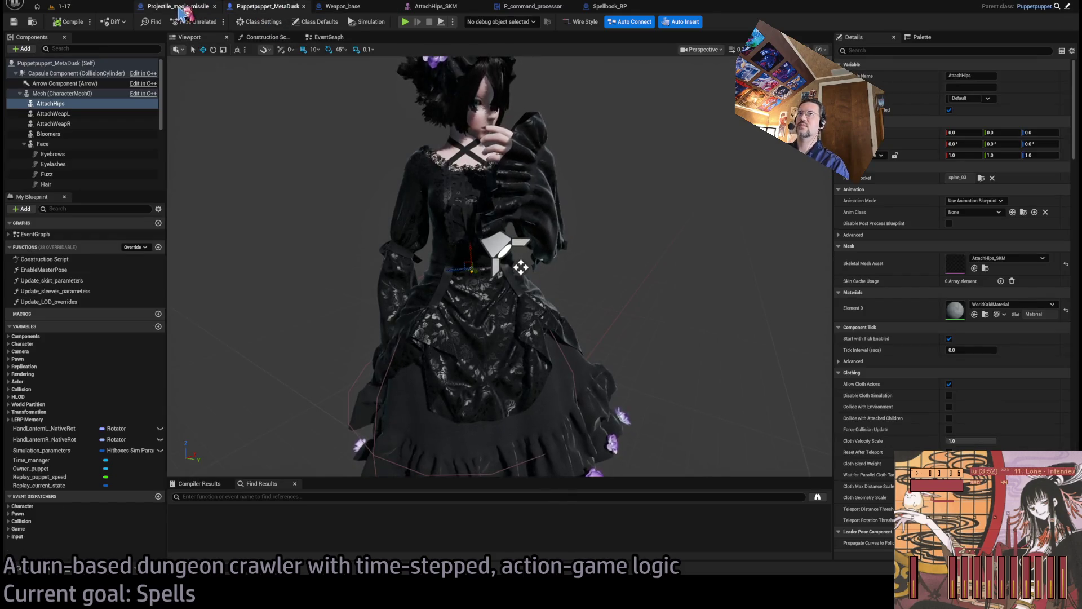
pyautogui.click(178, 7)
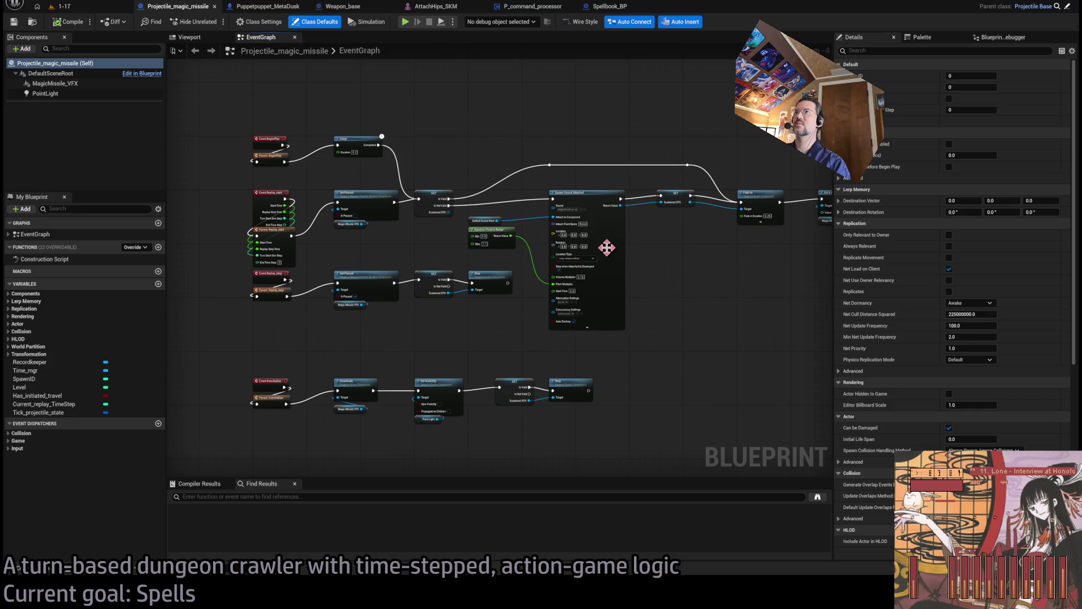
pyautogui.click(611, 6)
pyautogui.click(528, 8)
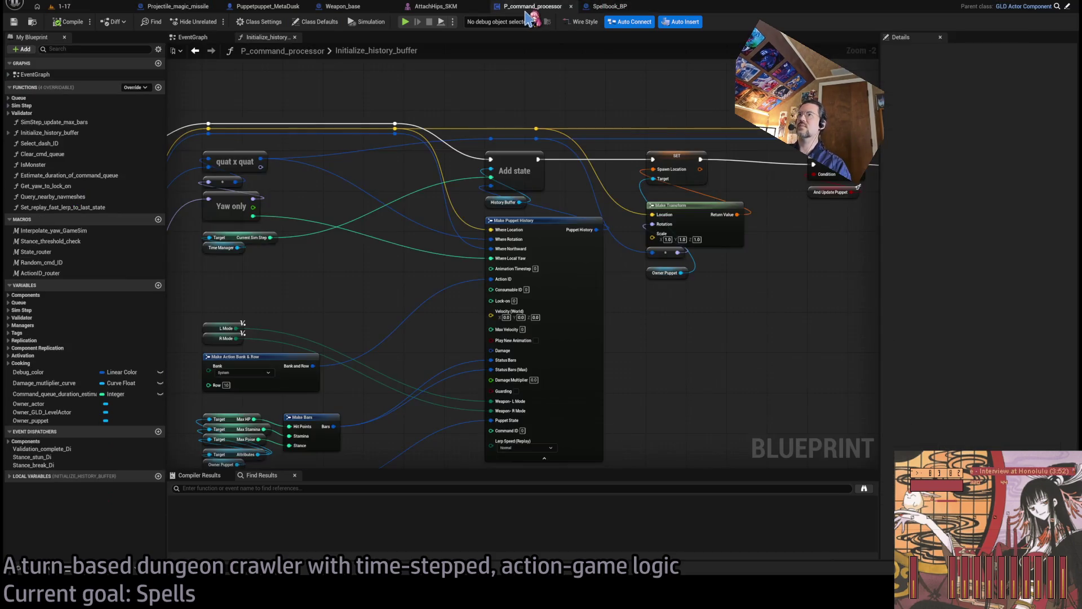
pyautogui.moveTo(637, 260); pyautogui.dragTo(666, 163)
pyautogui.moveTo(446, 304); pyautogui.dragTo(528, 284)
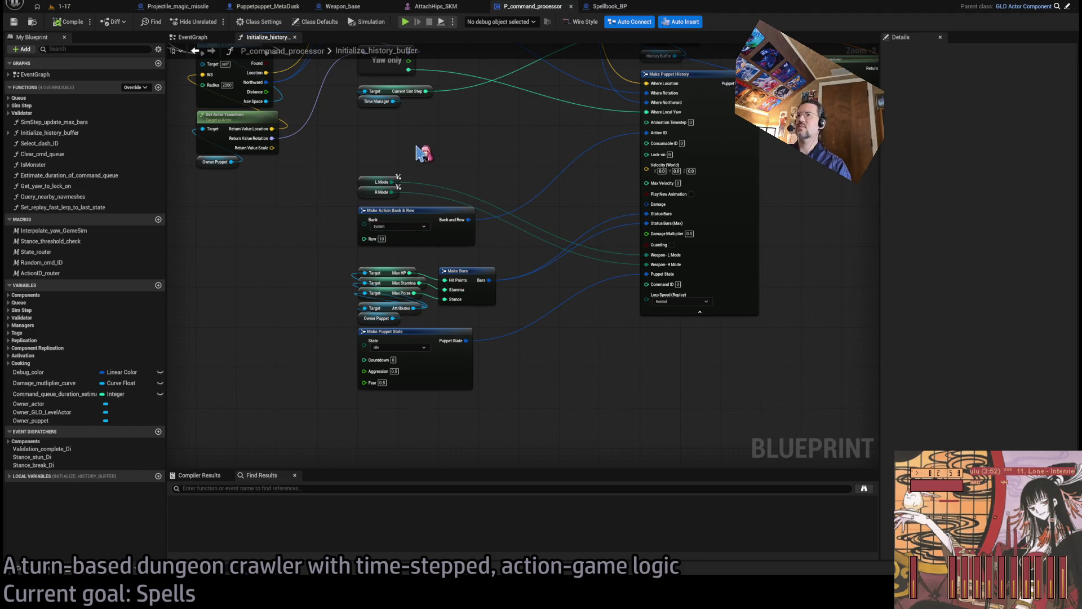
pyautogui.click(375, 191)
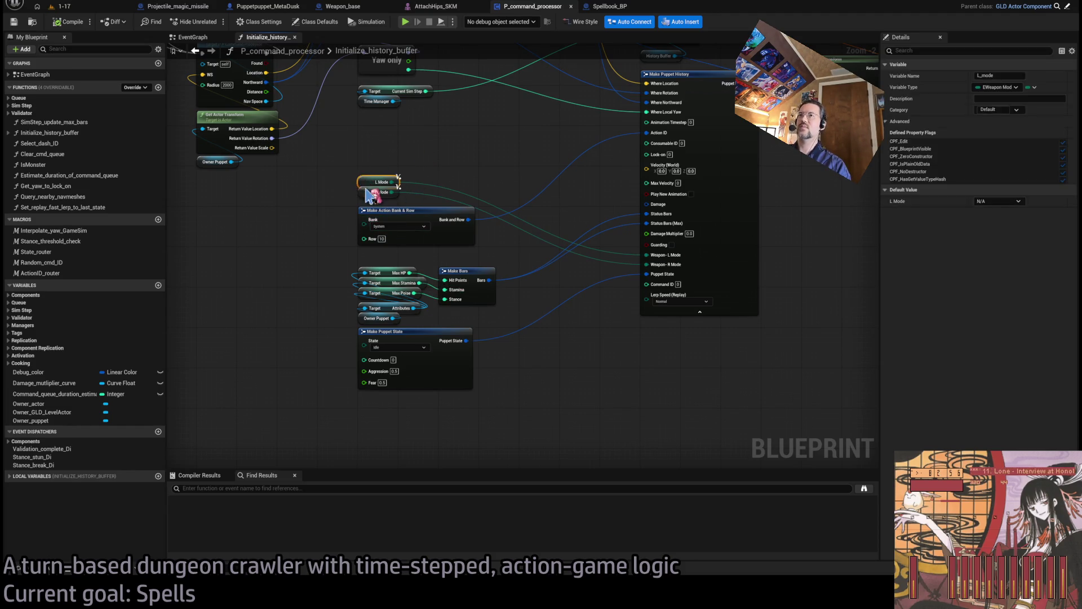
pyautogui.moveTo(463, 169); pyautogui.dragTo(457, 180)
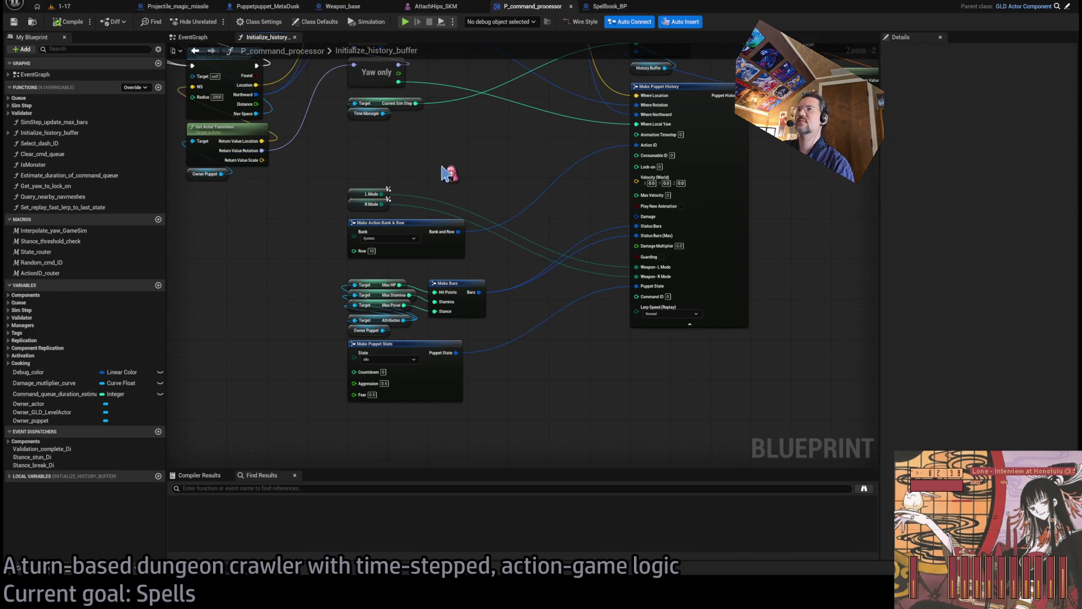
pyautogui.click(119, 5)
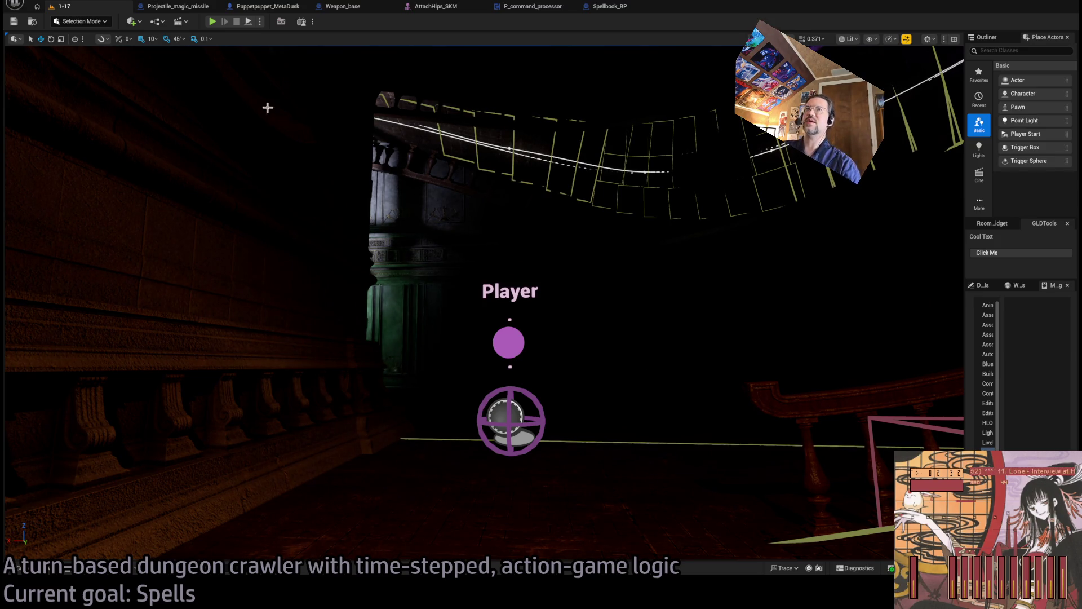
# Play level 1-17, run a projectile attack and a 1s hold turn, and replay it twice
pyautogui.click(214, 22)
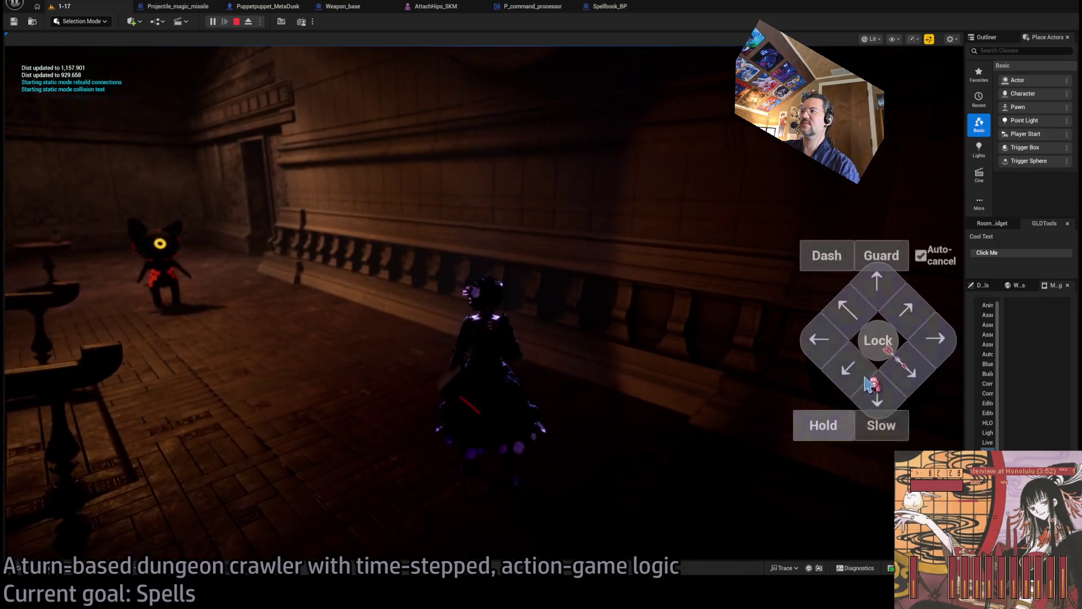
pyautogui.click(830, 194)
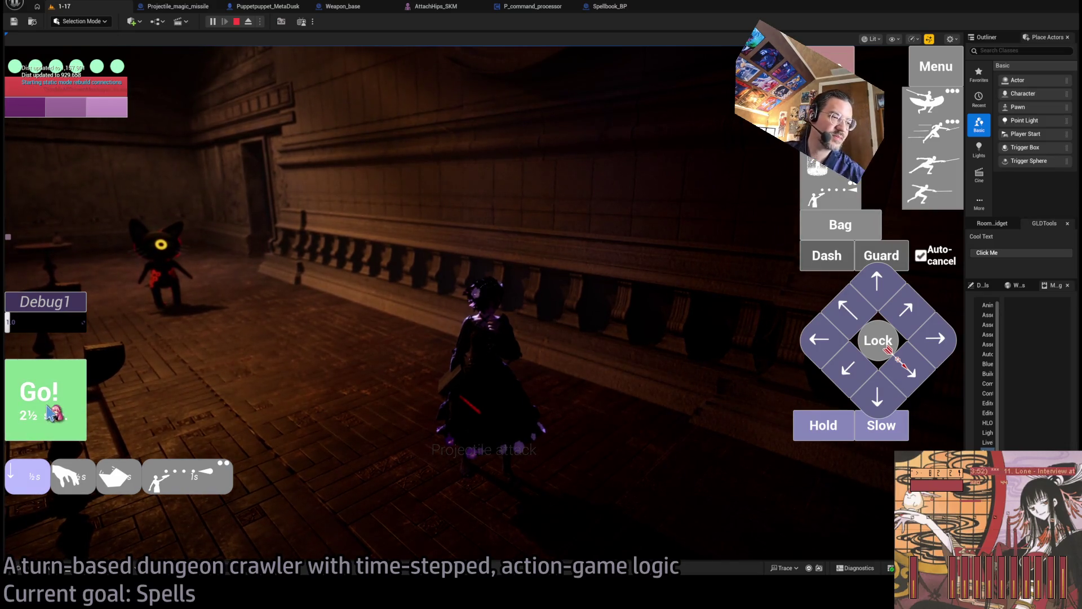
pyautogui.click(50, 411)
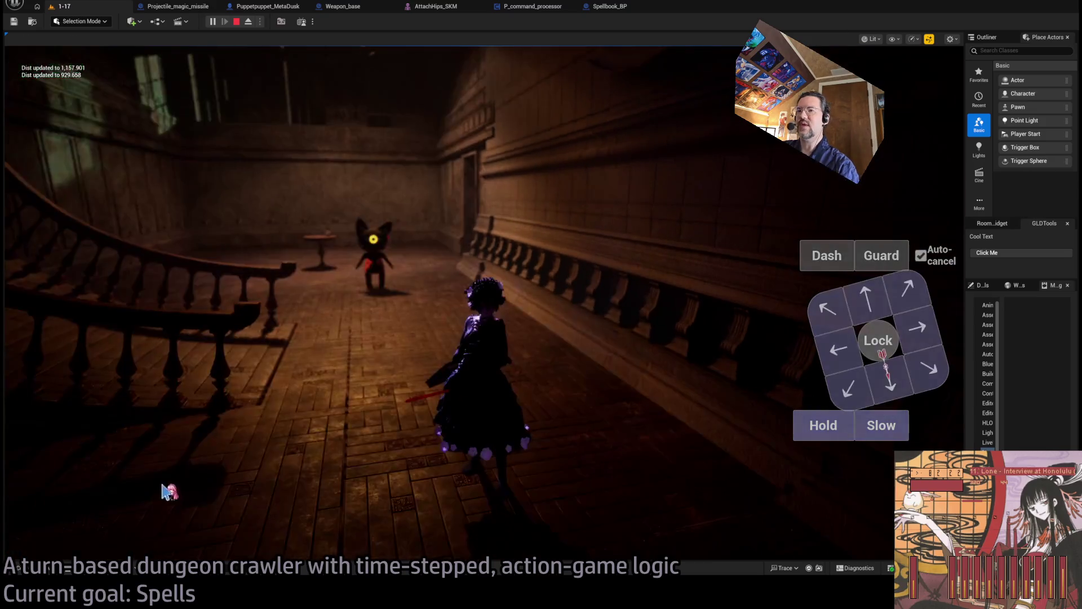
pyautogui.click(825, 427)
pyautogui.click(825, 427)
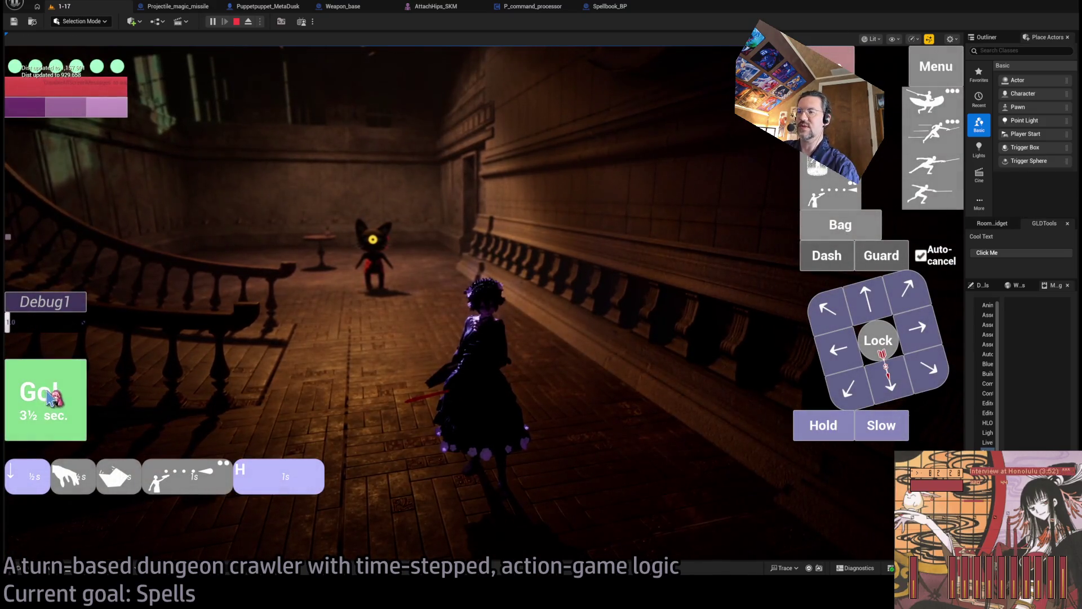
pyautogui.click(48, 403)
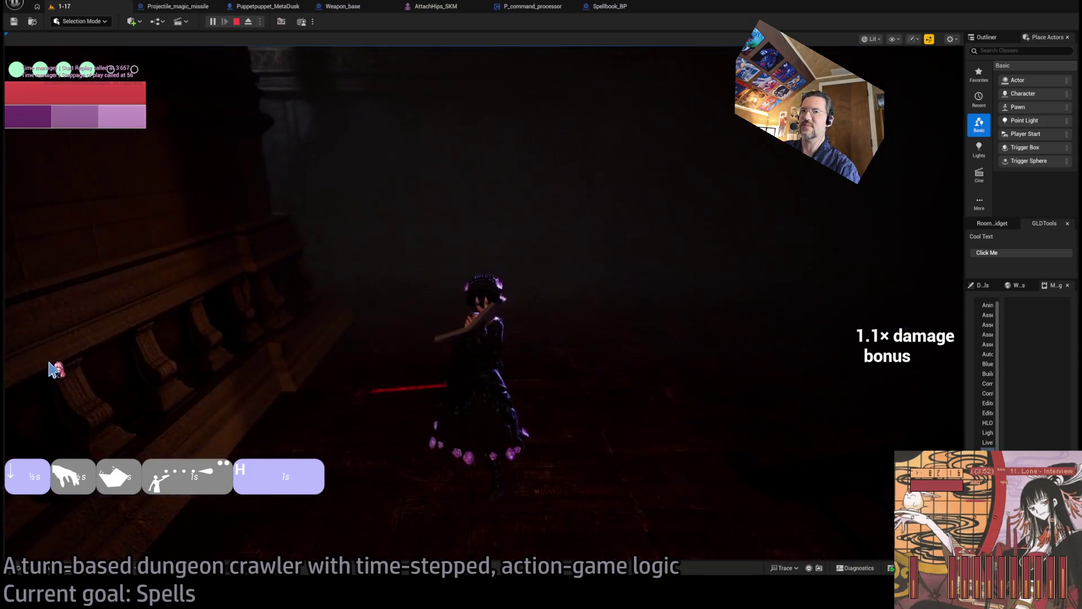
pyautogui.click(71, 331)
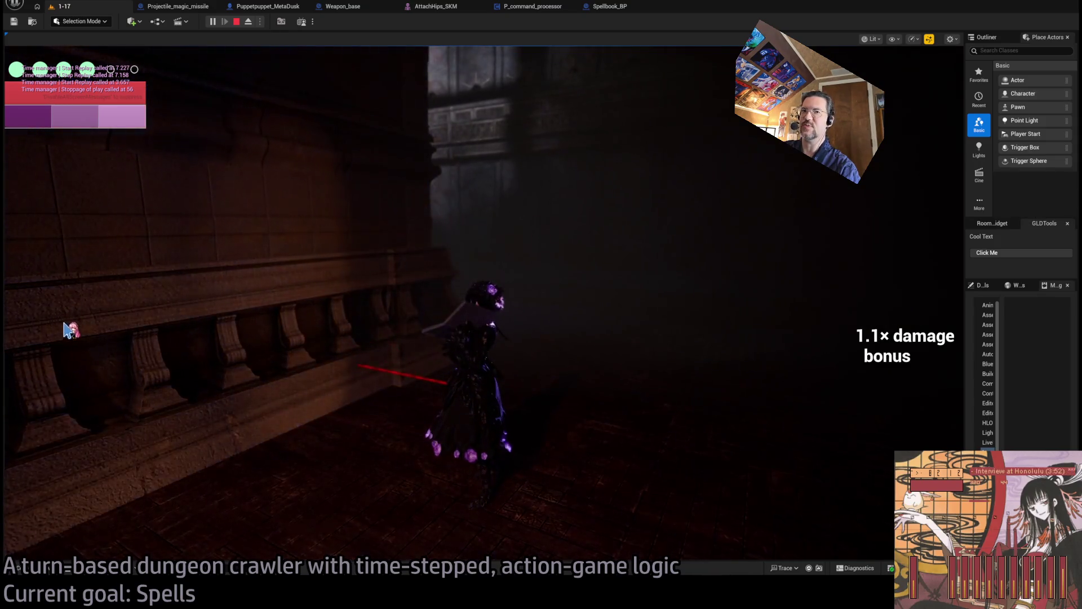
pyautogui.click(60, 341)
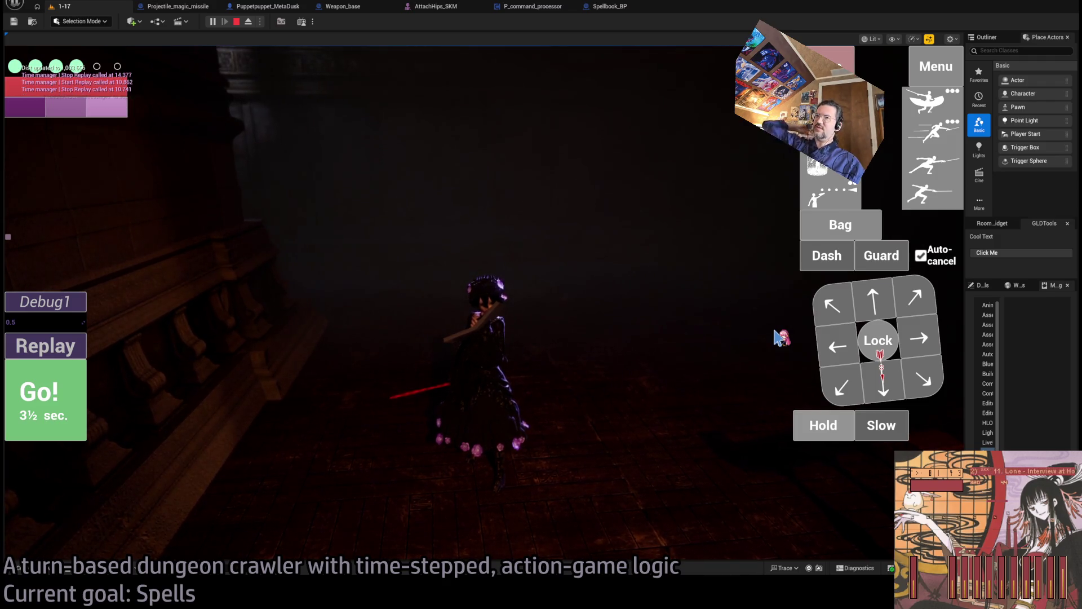
# Run the fourth attack, replay it twice, run it again with a hold, then stop play
pyautogui.click(926, 200)
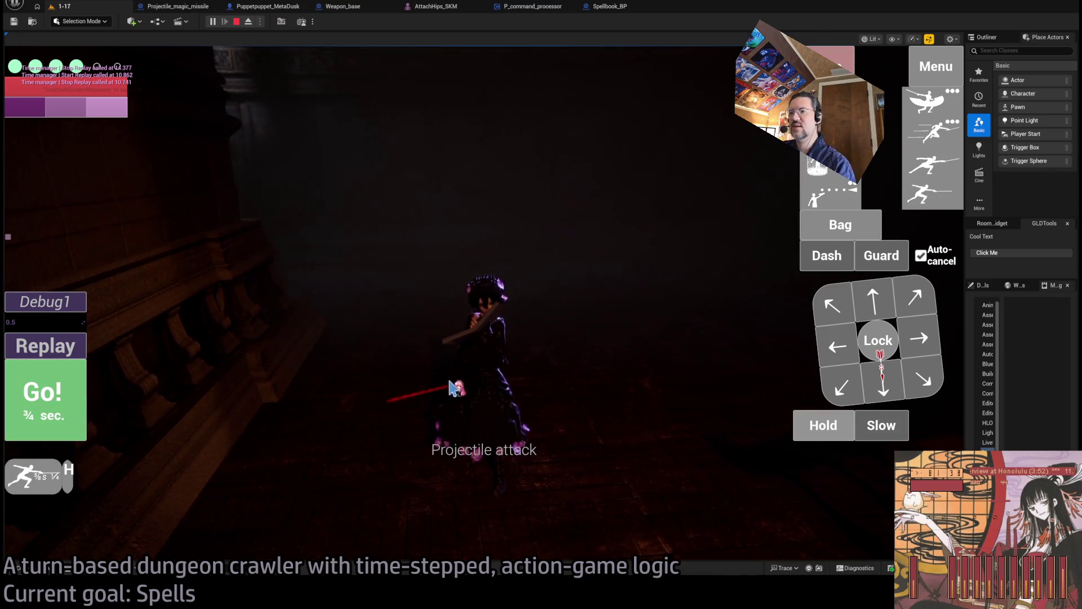
pyautogui.click(57, 394)
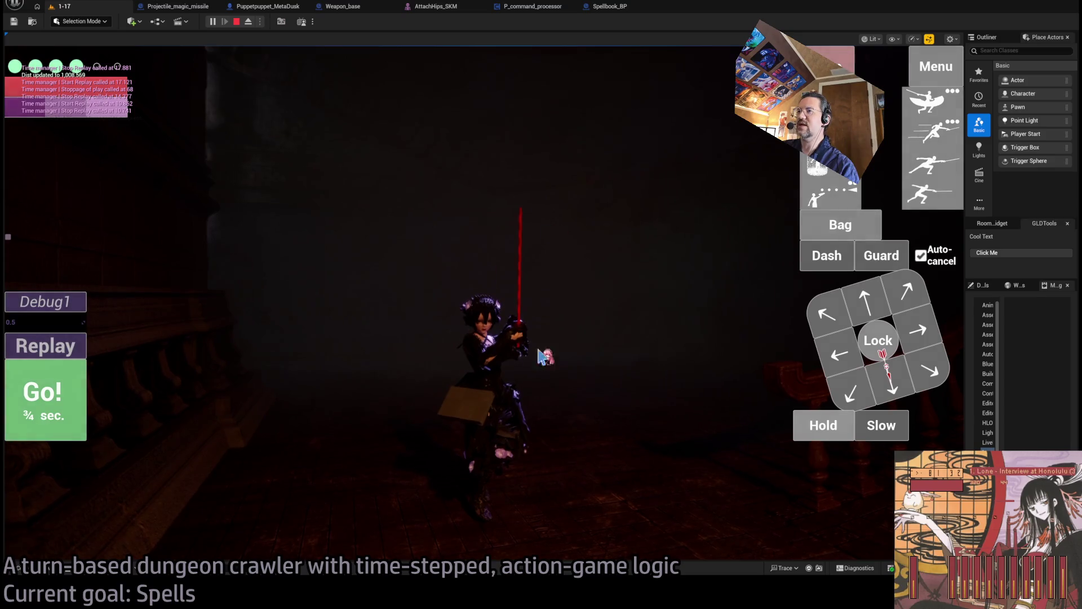
pyautogui.click(65, 355)
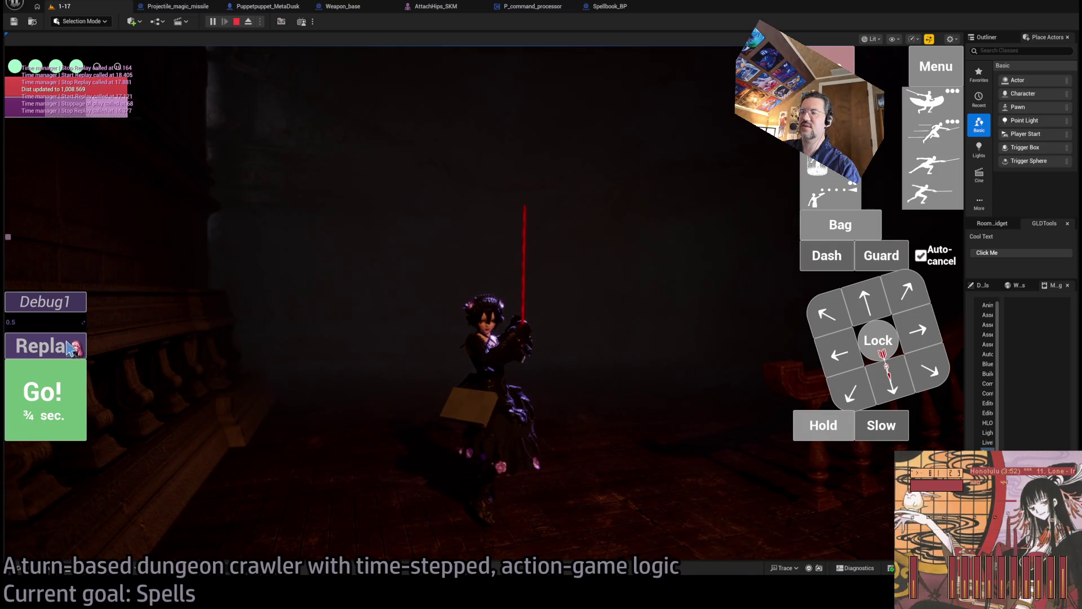
pyautogui.click(73, 346)
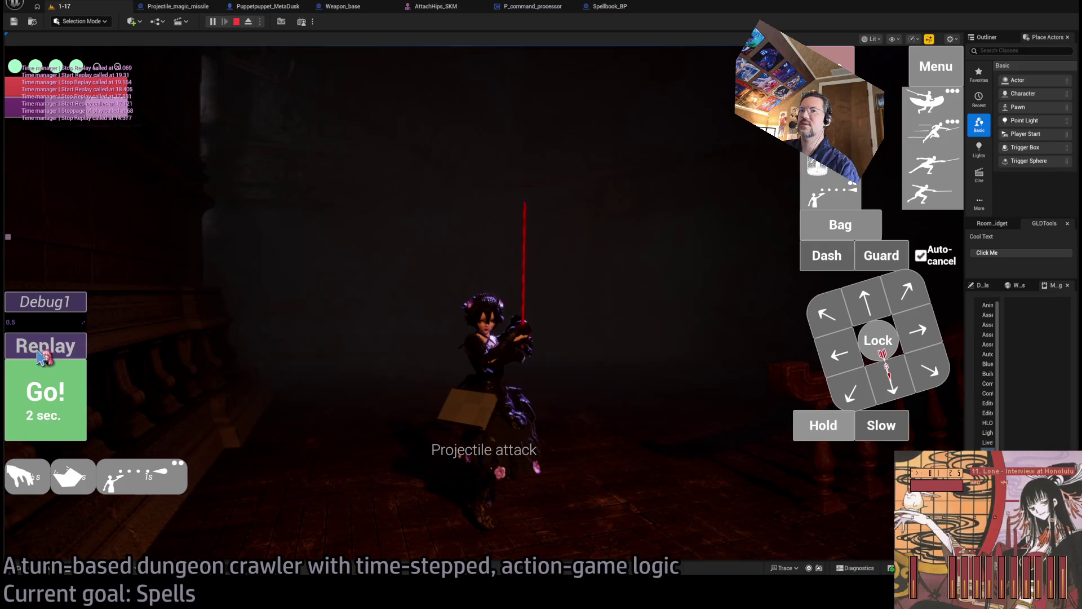
pyautogui.click(948, 203)
pyautogui.click(824, 426)
pyautogui.click(46, 397)
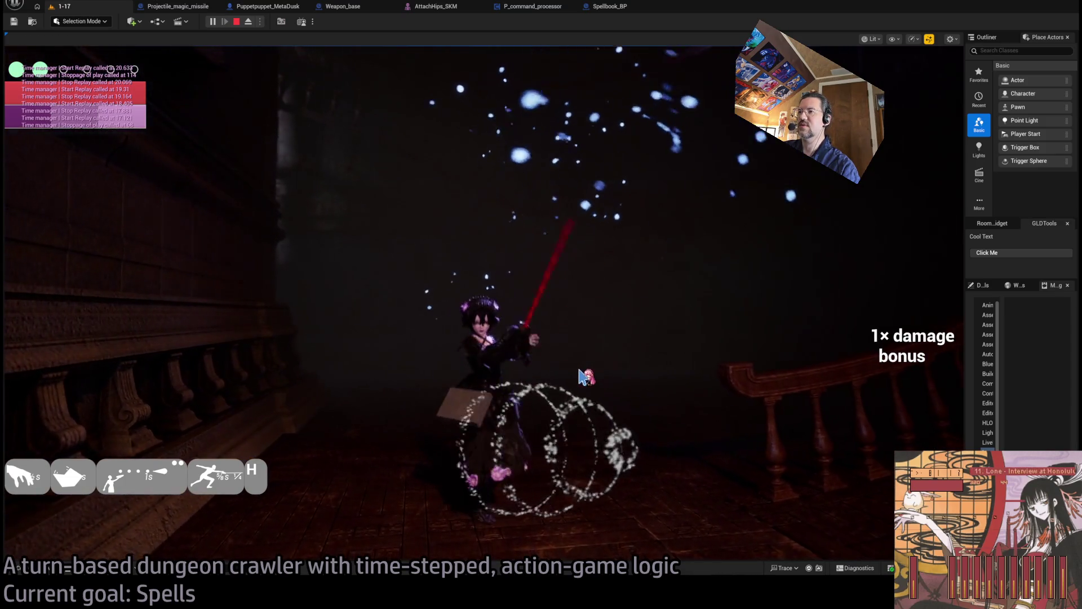
pyautogui.click(236, 21)
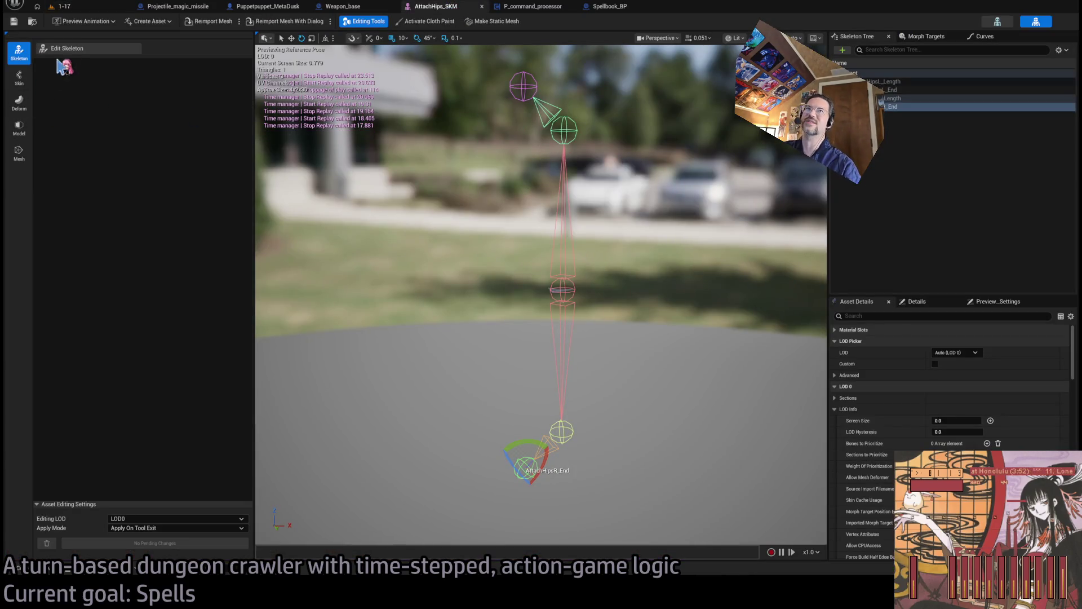
# Rename the upper bones to AttachHipsL_LengthX and AttachHipsL_EndX
pyautogui.click(70, 49)
pyautogui.click(564, 130)
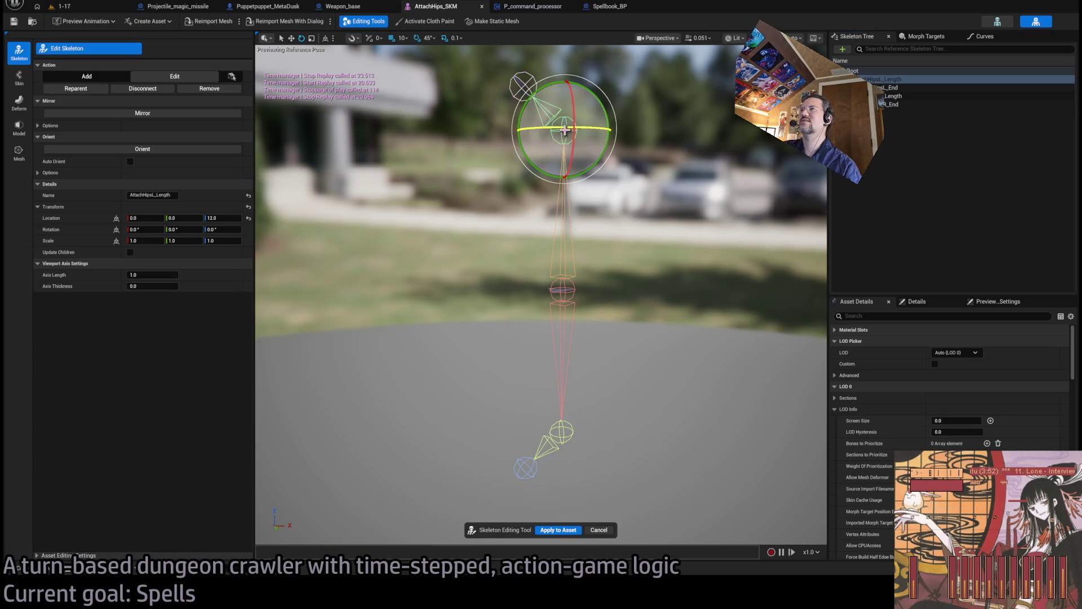
pyautogui.press('F2')
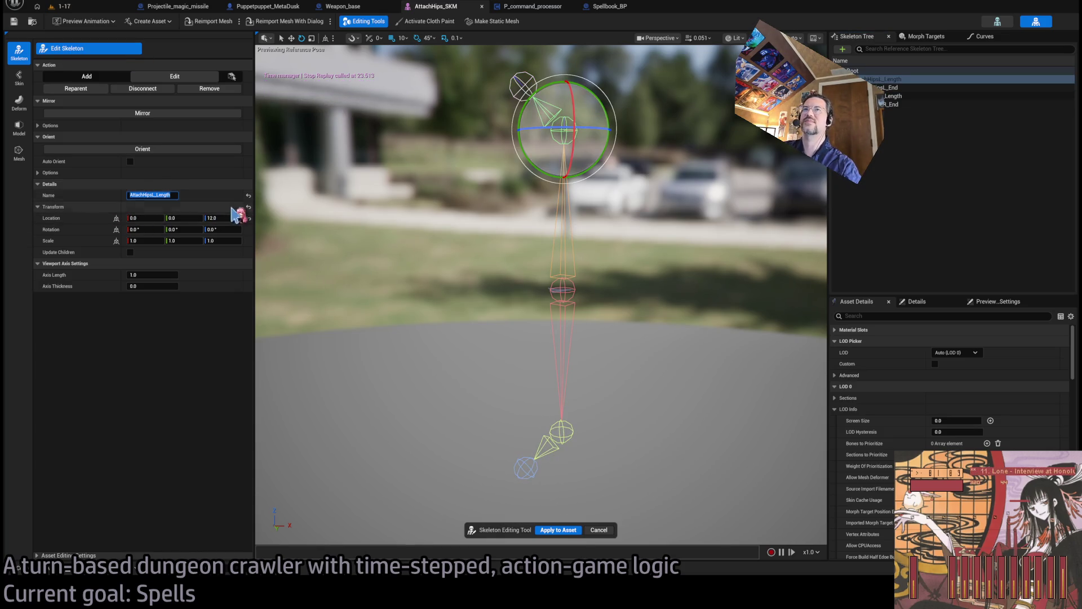
pyautogui.press('End')
pyautogui.write('X')
pyautogui.press('Return')
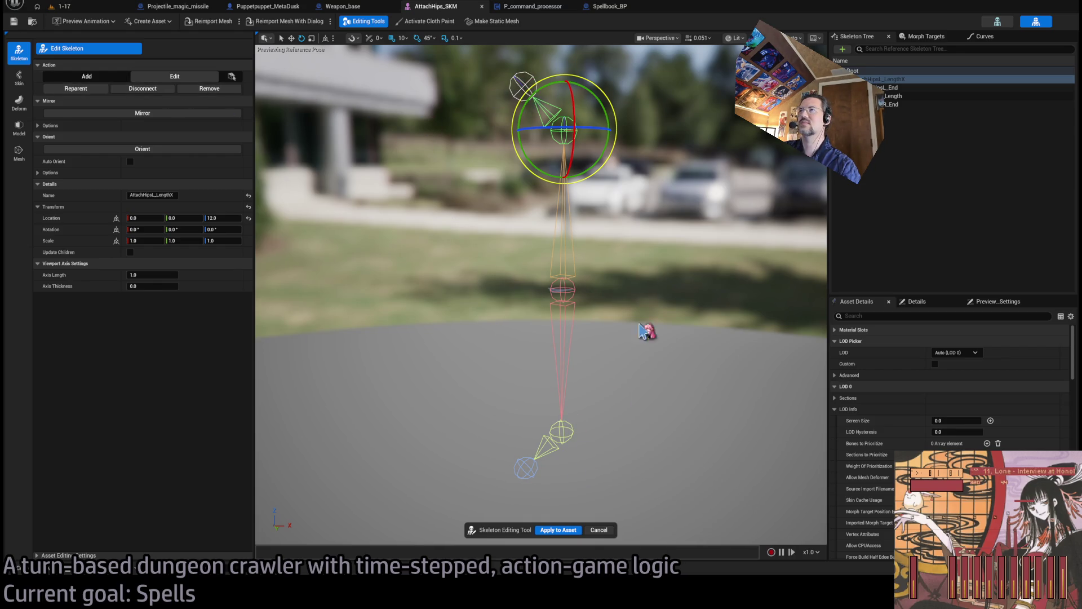
pyautogui.click(631, 352)
pyautogui.click(521, 85)
pyautogui.click(149, 195)
pyautogui.write('X')
pyautogui.press('Return')
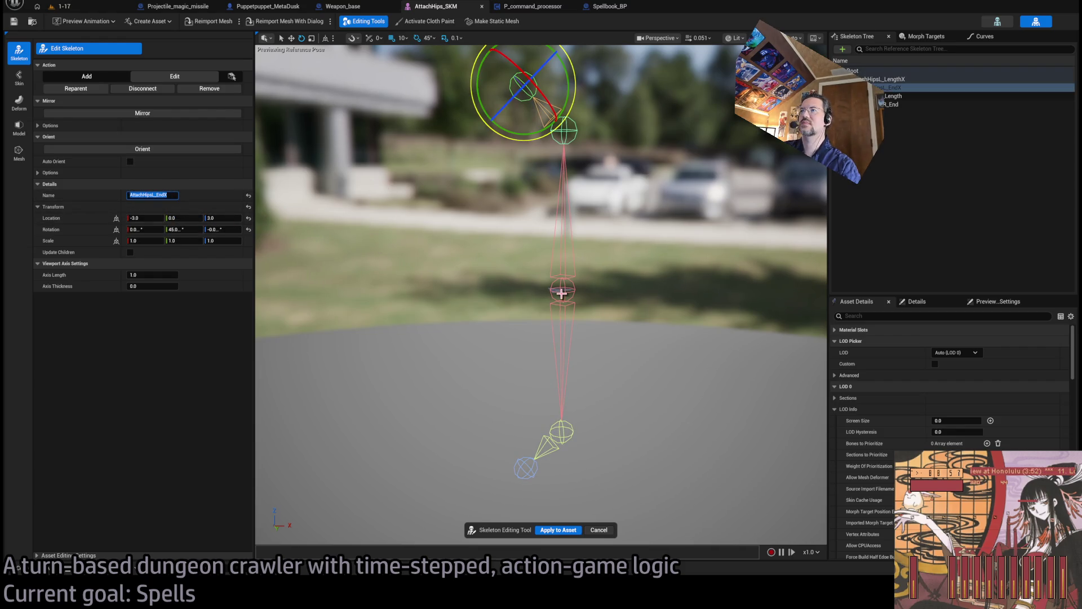
# Rename the lower length bone to AttachHipsR_Length and begin renaming its end bone
pyautogui.click(564, 428)
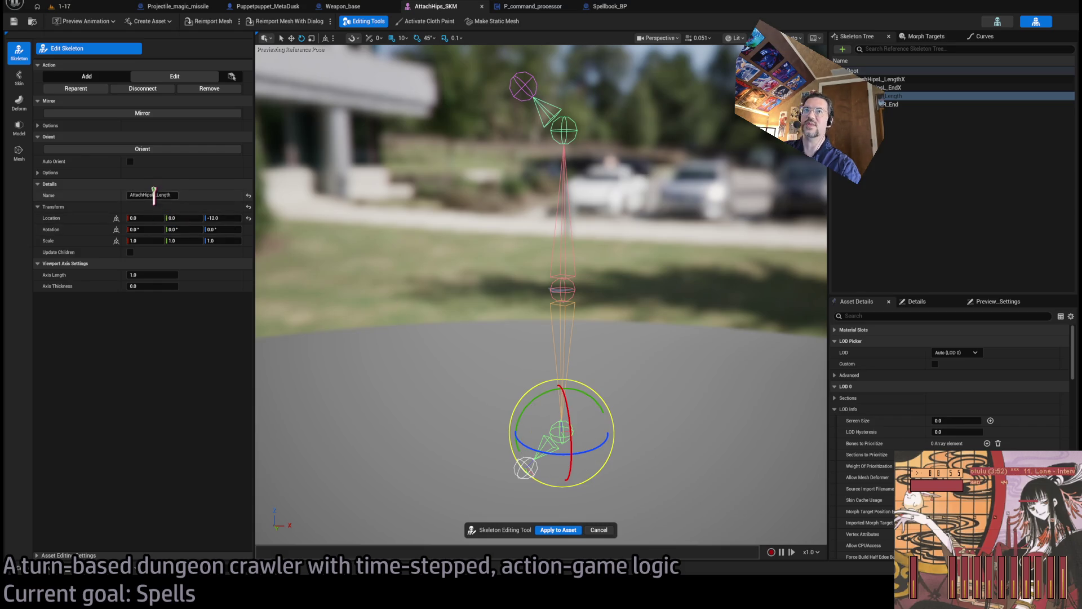
pyautogui.press('BackSpace')
pyautogui.write('R')
pyautogui.press('Return')
pyautogui.click(514, 471)
pyautogui.click(524, 467)
pyautogui.click(151, 195)
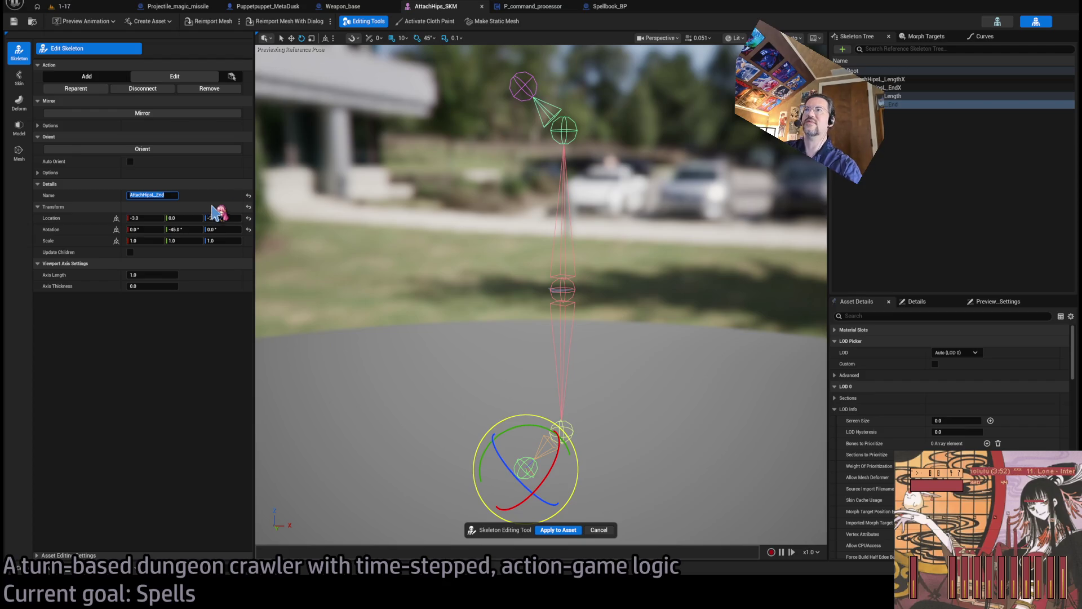
# Strip the trailing X and finish renaming the end bone to AttachHipsR_End
pyautogui.click(586, 145)
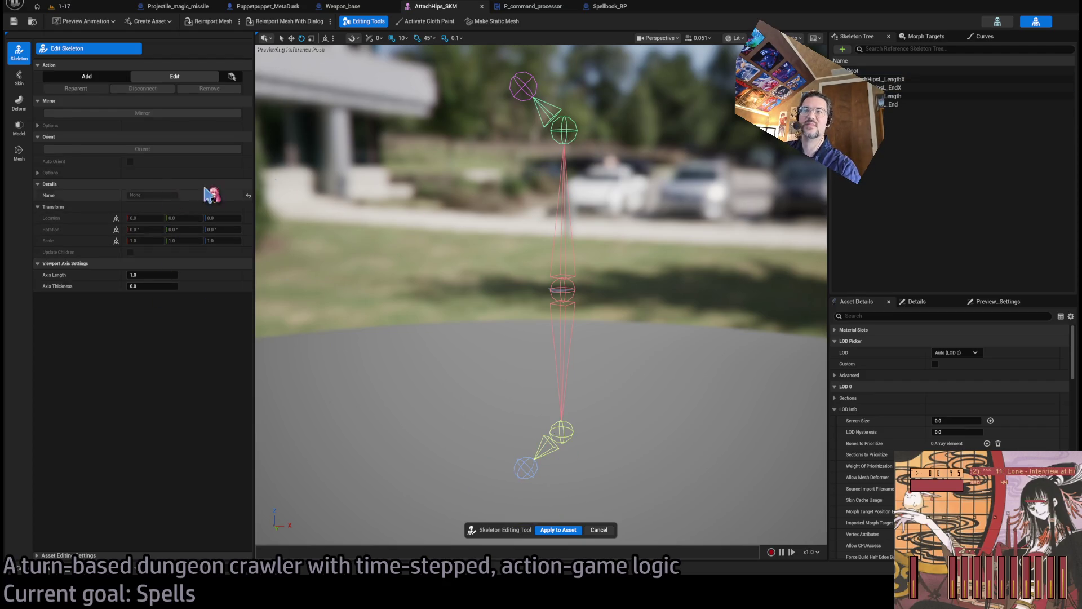
pyautogui.click(565, 124)
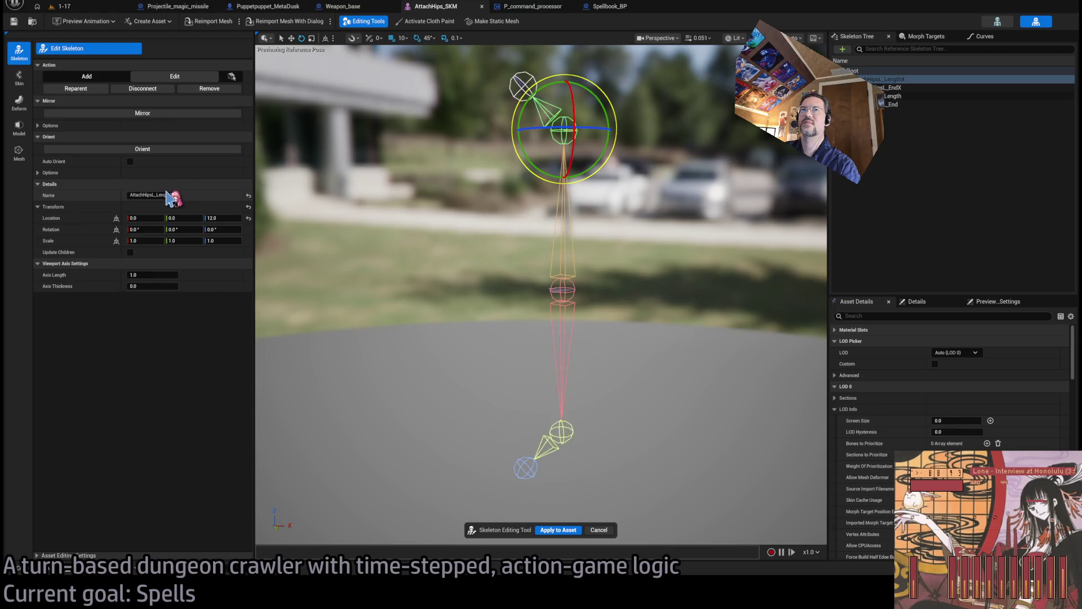
pyautogui.write('R')
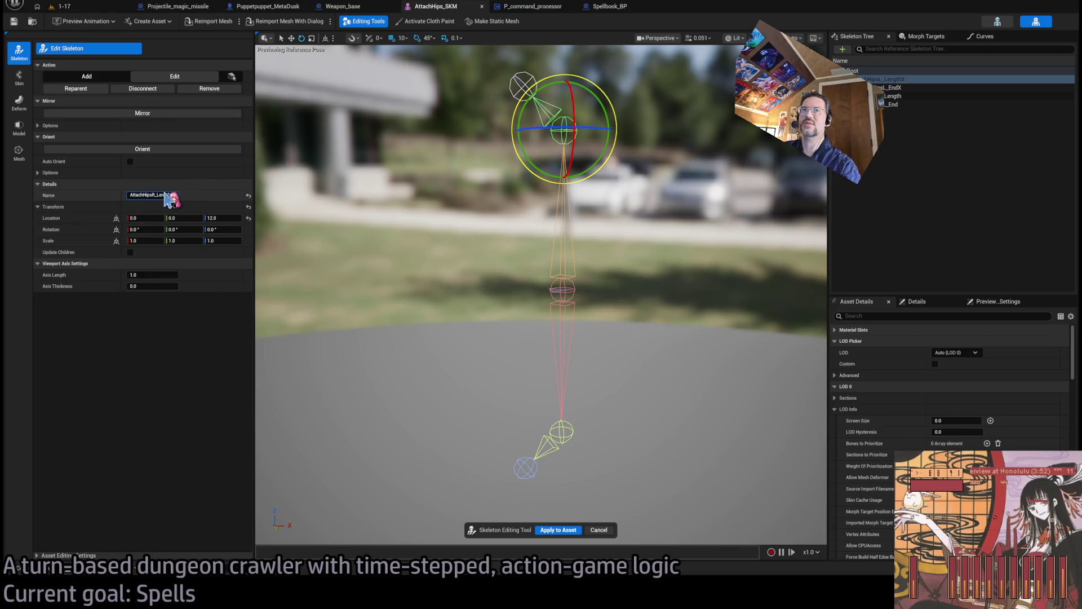
pyautogui.press('BackSpace')
pyautogui.click(524, 85)
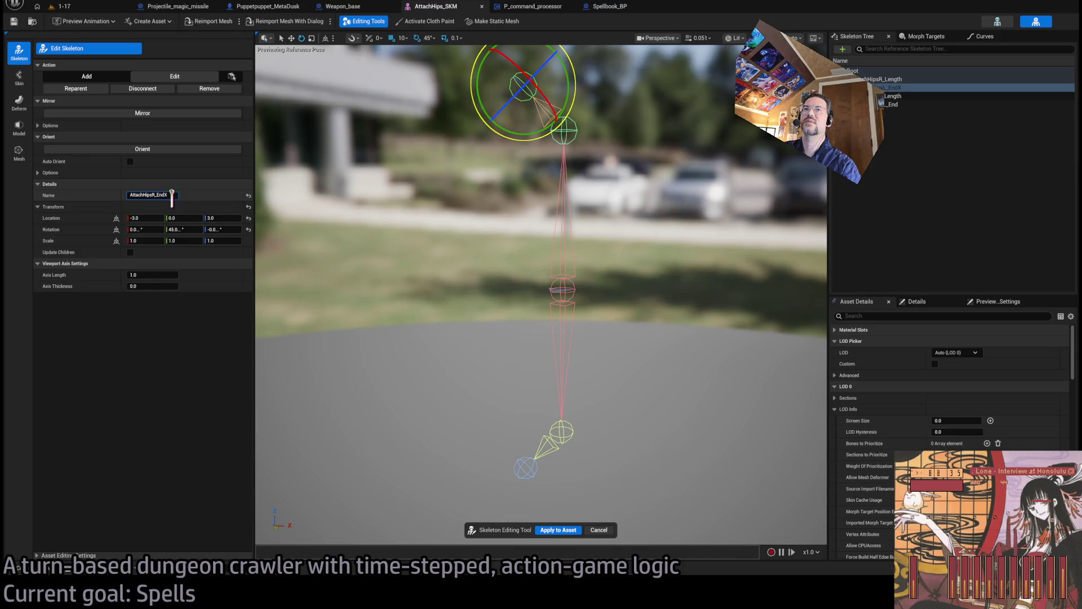
pyautogui.press('BackSpace')
pyautogui.press('Return')
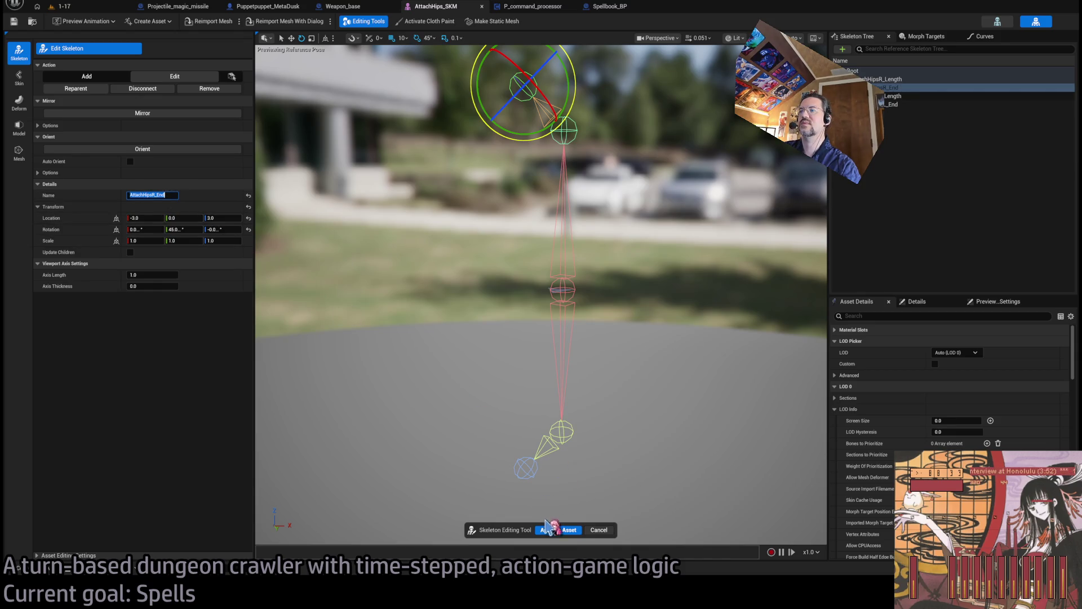
# Apply the skeleton edits to AttachHips_SKM, save, and return to level 1-17
pyautogui.click(559, 533)
pyautogui.hotkey('ctrl', 's')
pyautogui.click(61, 6)
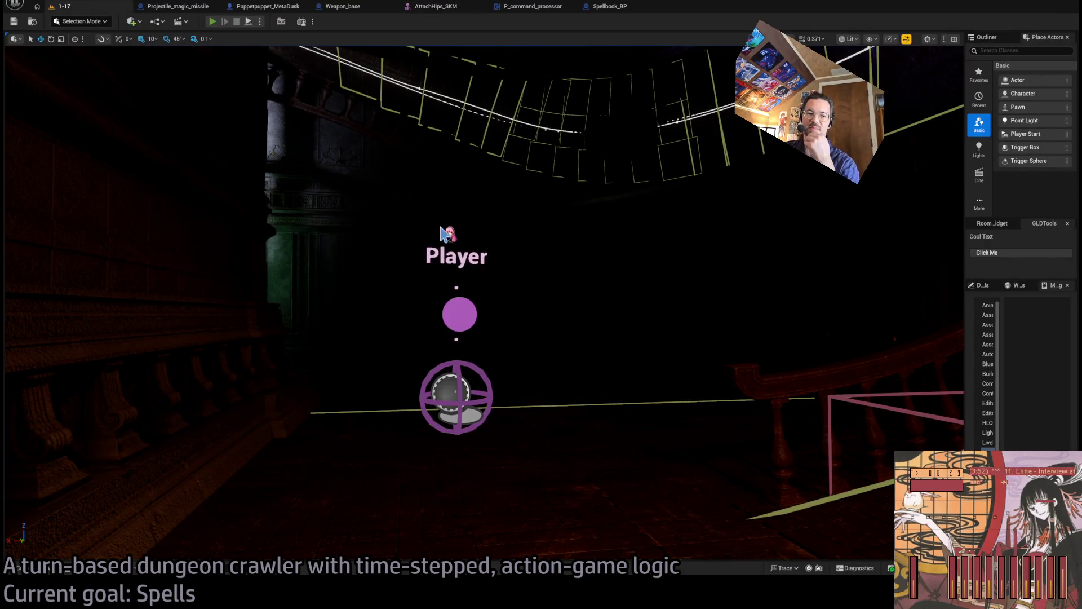
pyautogui.hotkey('alt', 'p')
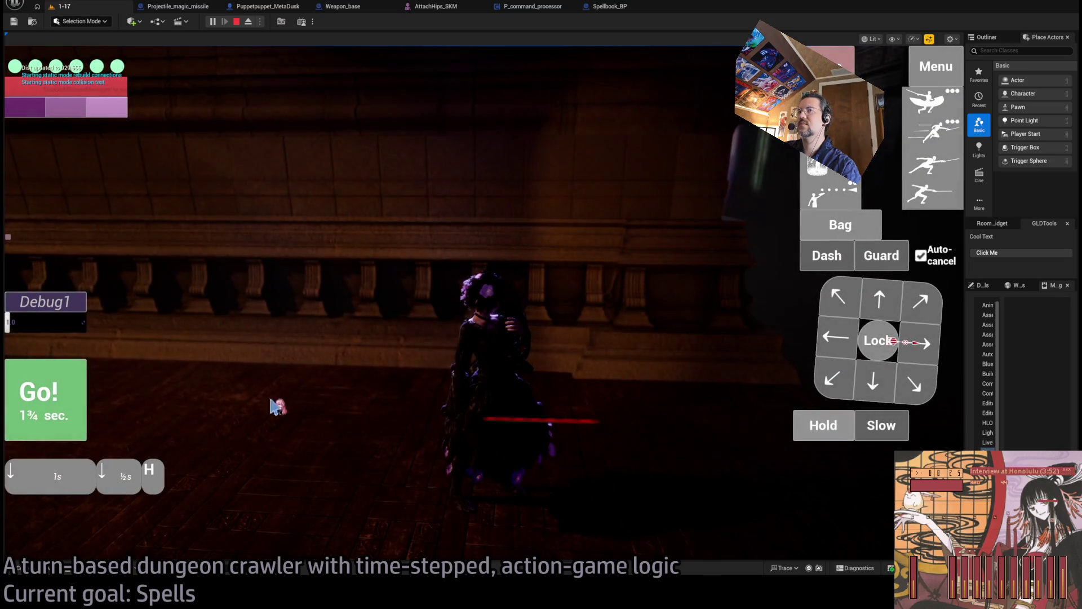
pyautogui.press('space')
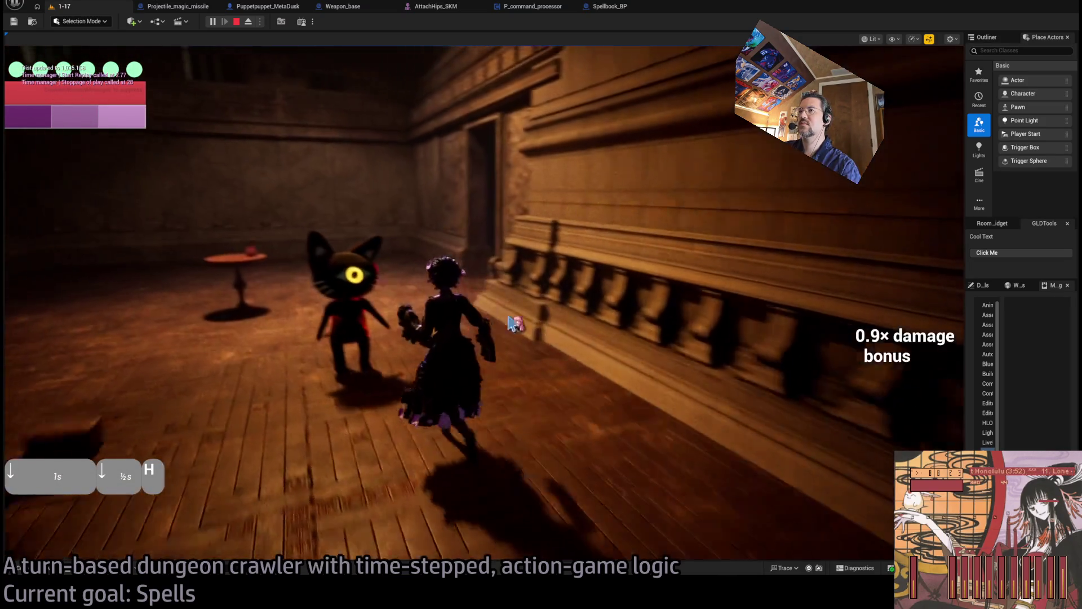
pyautogui.press('space')
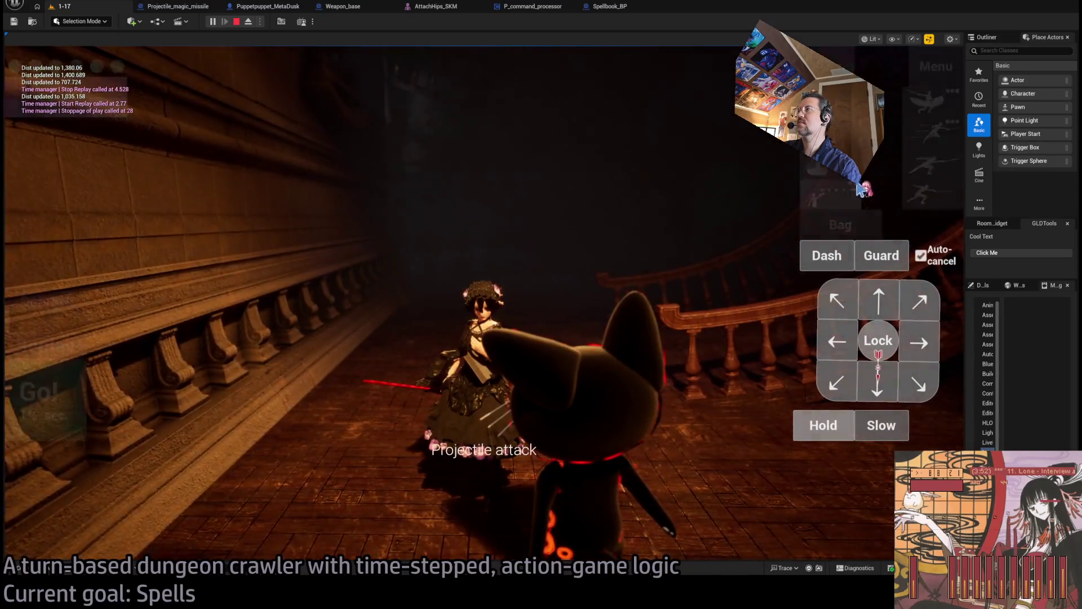
pyautogui.click(854, 203)
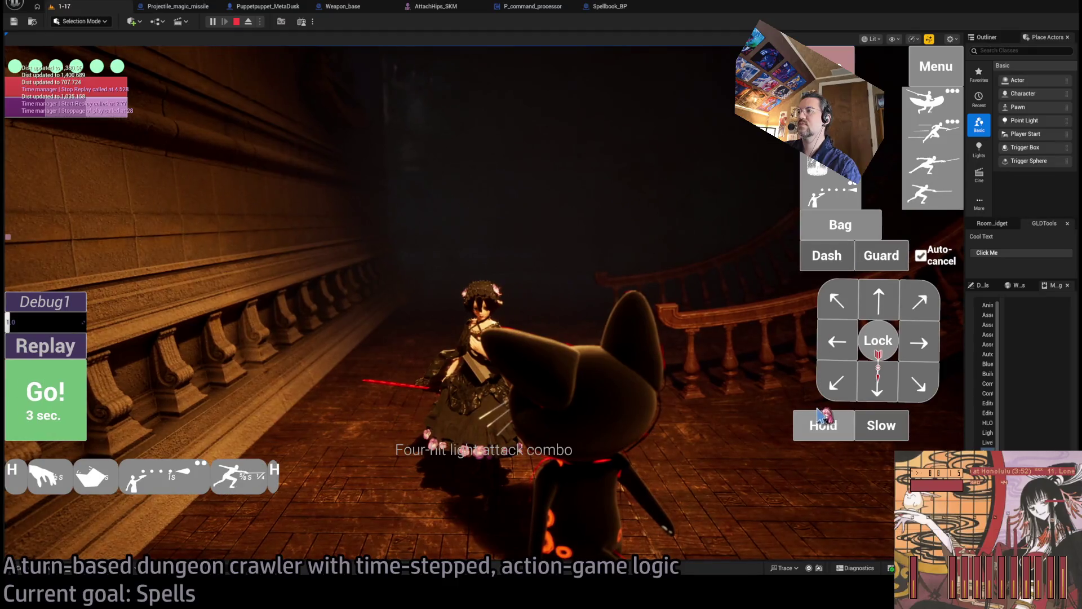
pyautogui.click(71, 422)
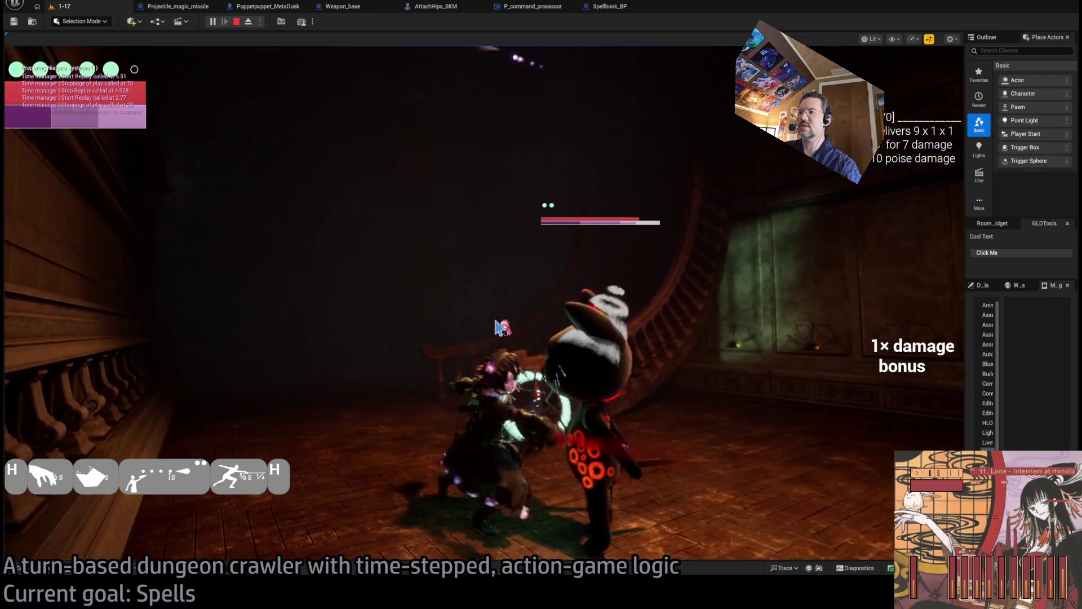
pyautogui.press('space')
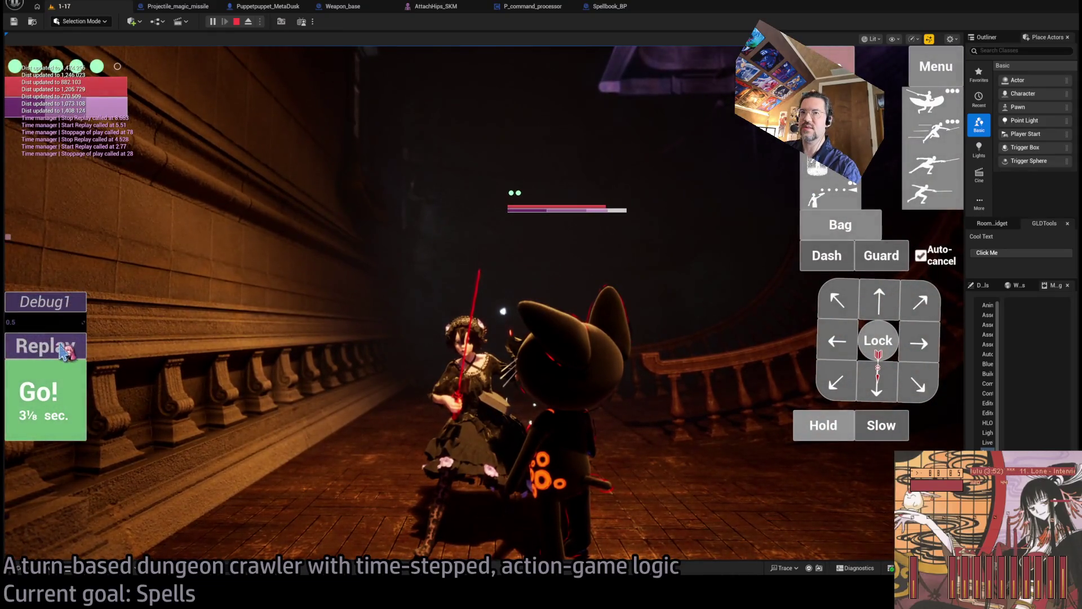
pyautogui.press('space')
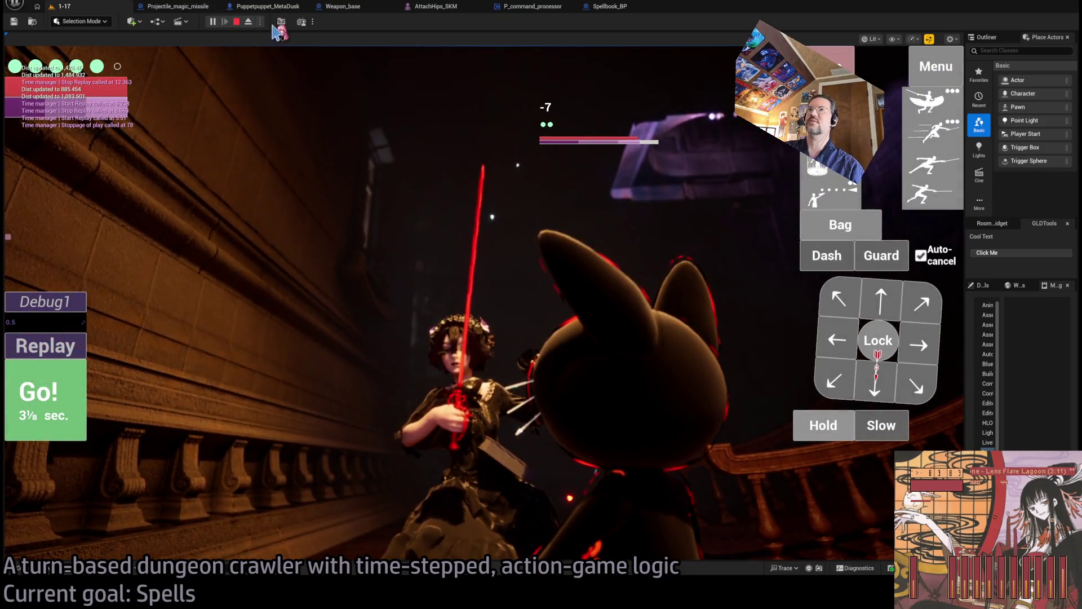
pyautogui.click(237, 22)
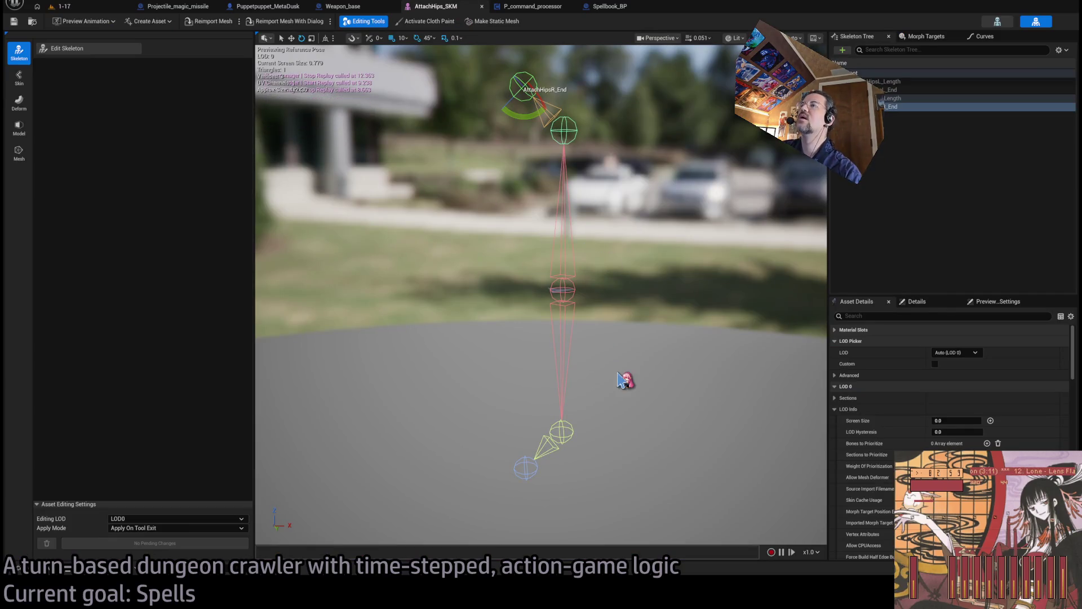
# Rotate the AttachHipsL_Length bone to face the other way, at 180, 0, 180
pyautogui.click(565, 432)
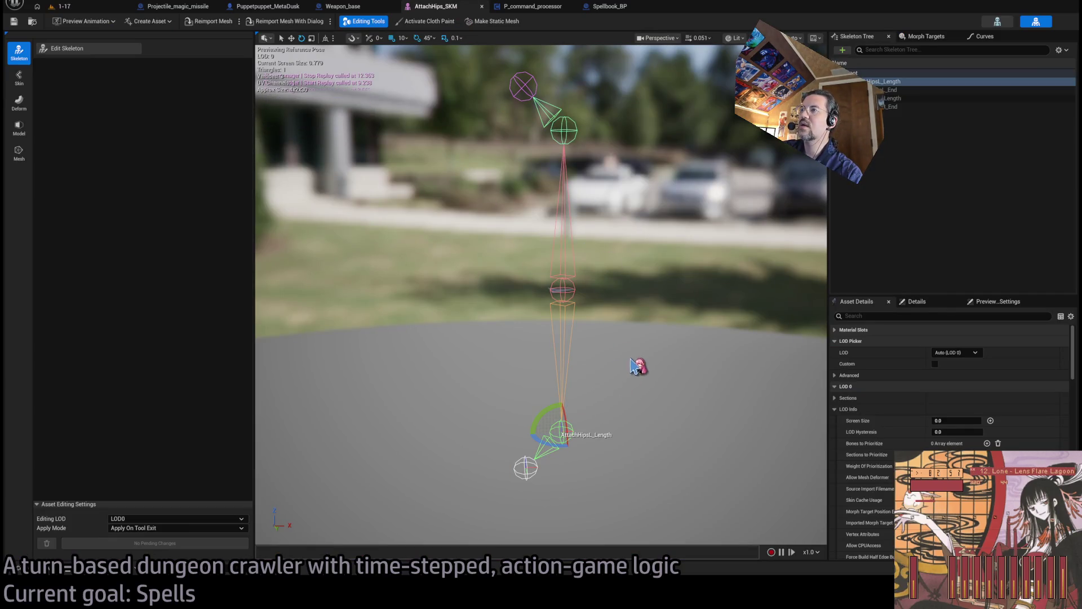
pyautogui.click(85, 49)
pyautogui.click(642, 426)
pyautogui.click(569, 424)
pyautogui.moveTo(569, 424); pyautogui.dragTo(502, 424)
pyautogui.moveTo(523, 536); pyautogui.dragTo(496, 449)
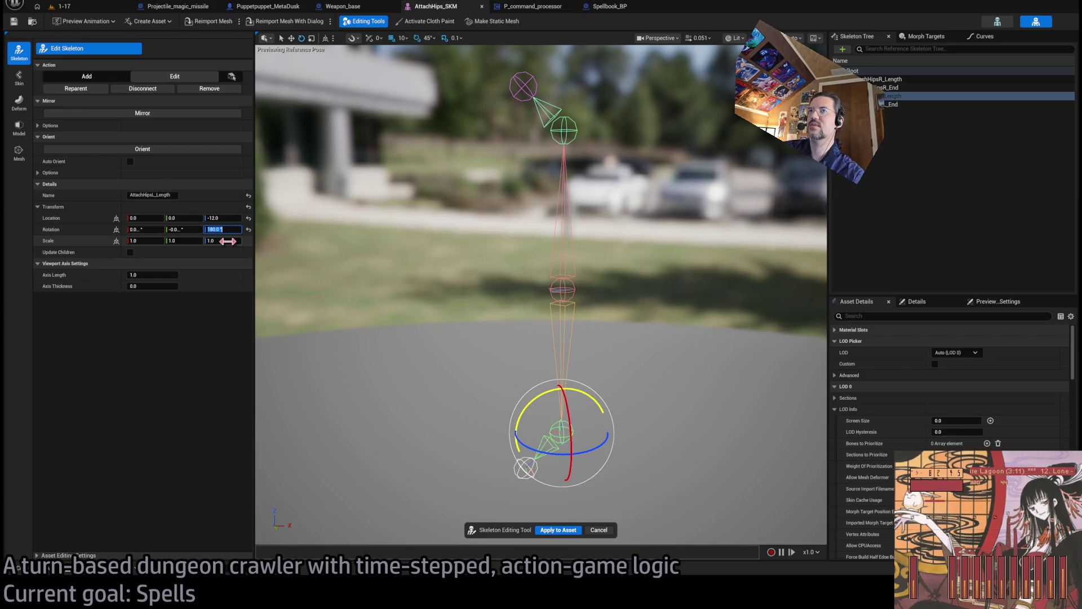
pyautogui.hotkey('shift', 'Tab')
pyautogui.hotkey('shift', 'Tab')
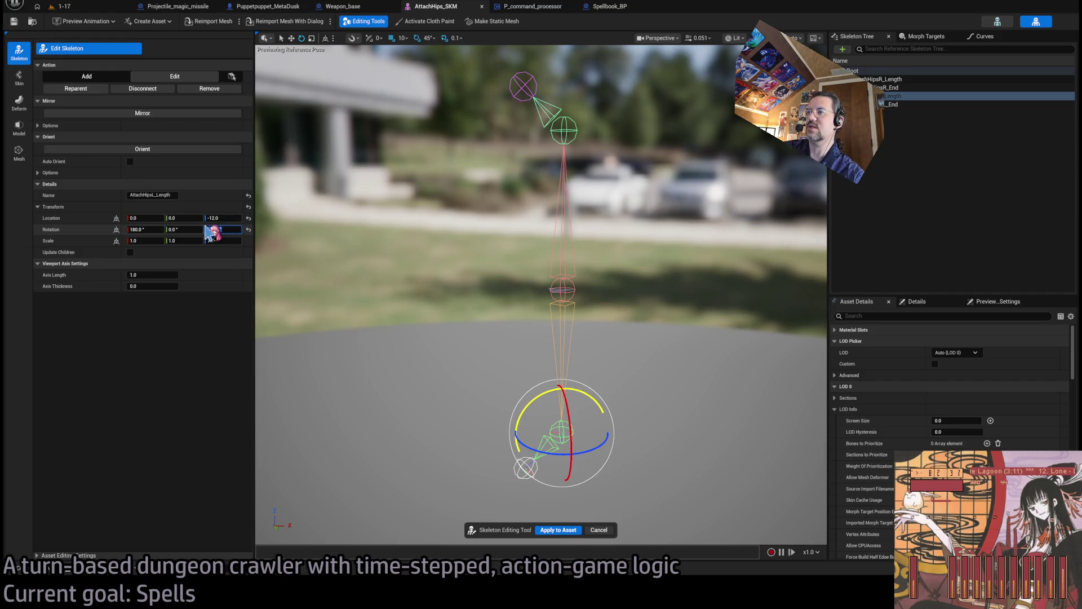
# Tilt the AttachHipsL_End bone to about -45° on Y
pyautogui.click(530, 470)
pyautogui.click(526, 468)
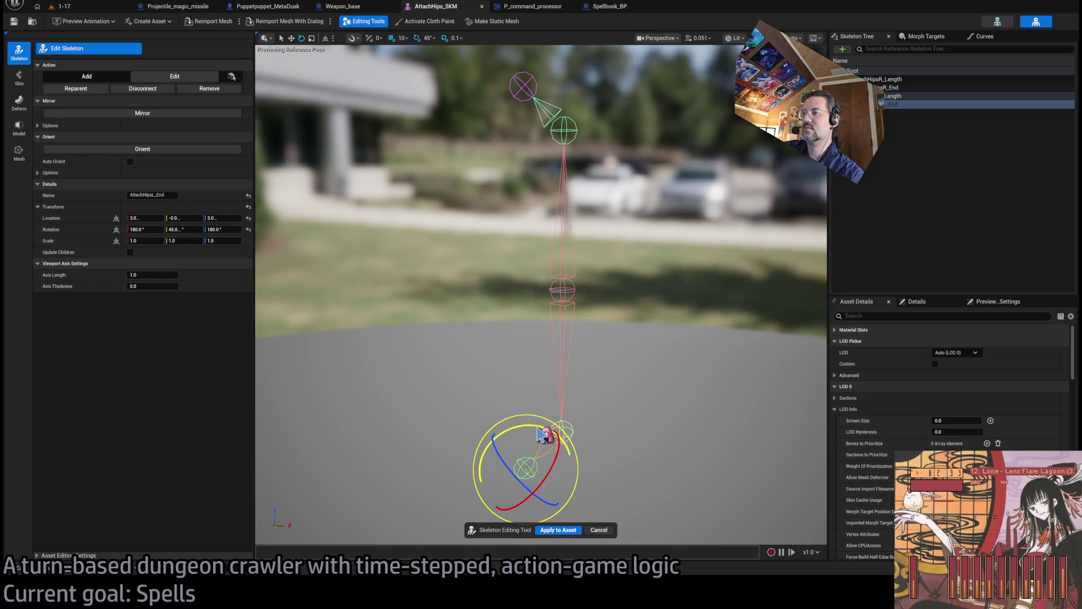
pyautogui.moveTo(543, 433)
pyautogui.mouseDown()
pyautogui.moveTo(507, 462)
pyautogui.moveTo(392, 464)
pyautogui.moveTo(304, 490)
pyautogui.moveTo(506, 541)
pyautogui.mouseUp()
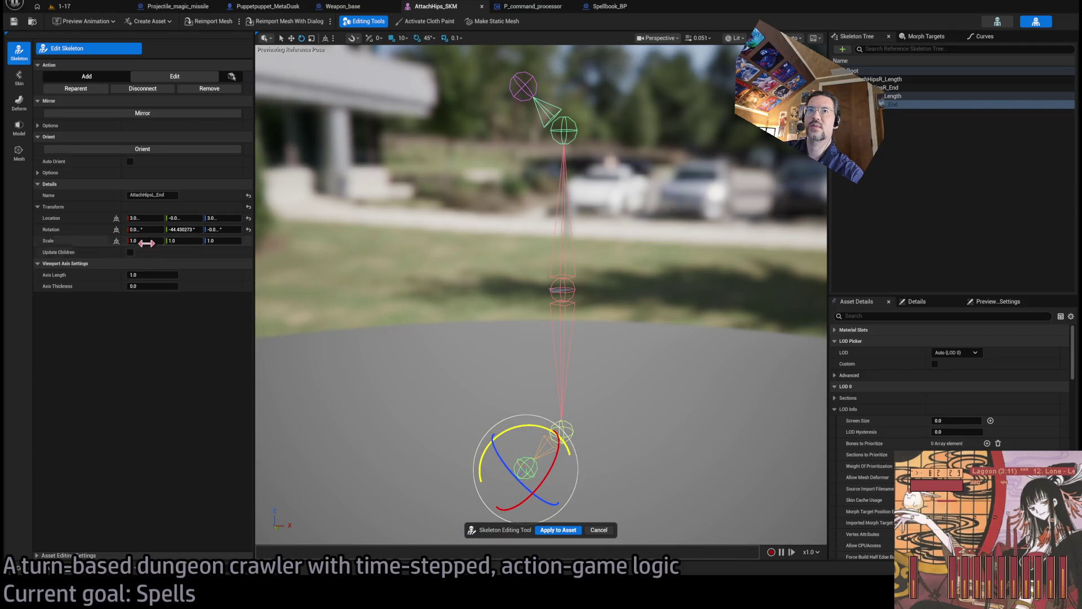
pyautogui.click(184, 230)
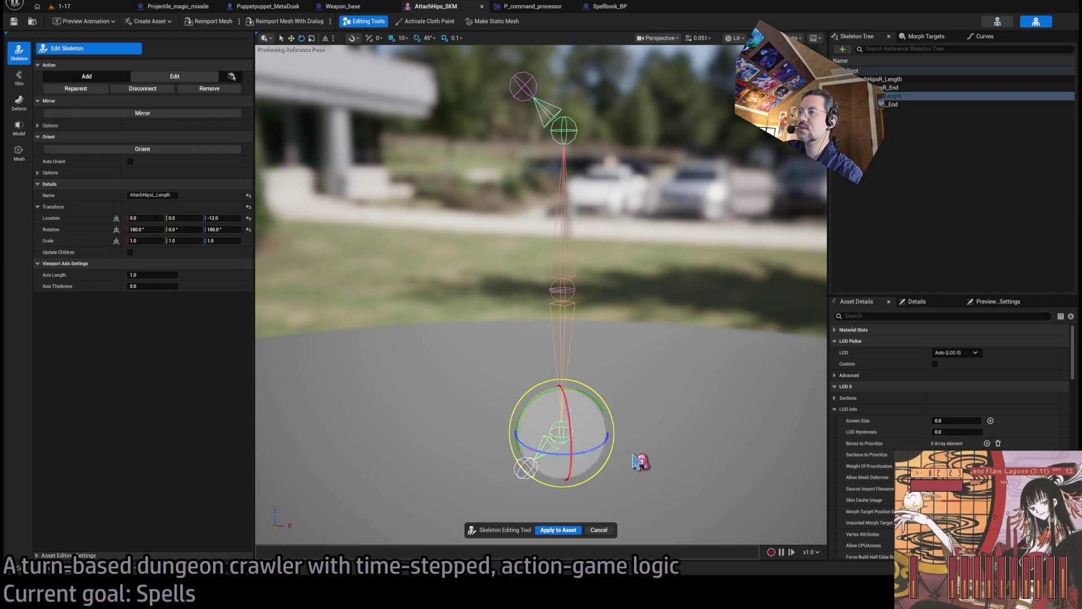
pyautogui.click(529, 467)
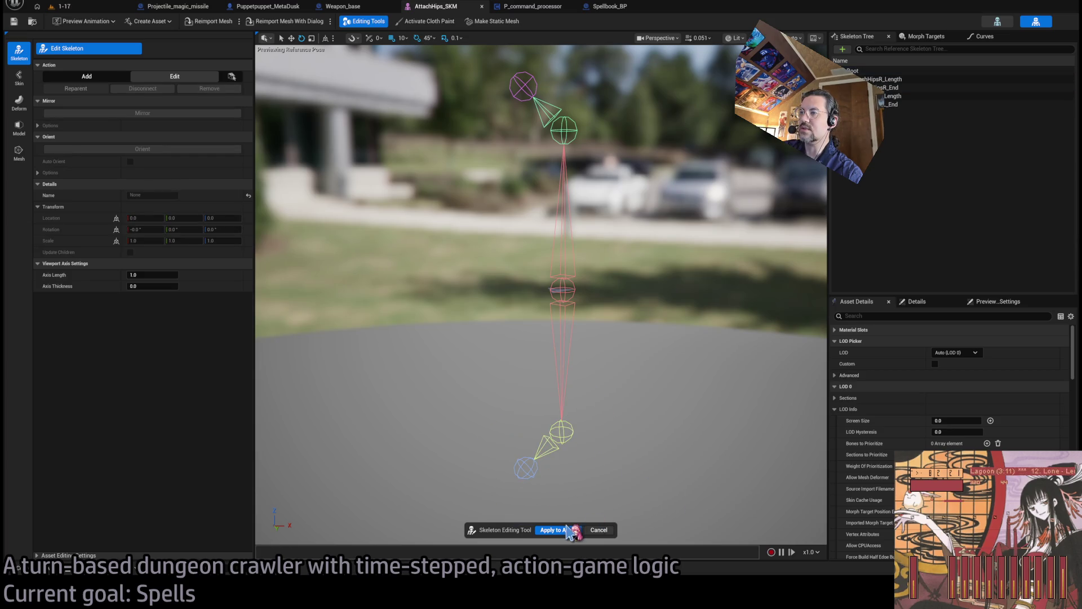
# Apply the edits to AttachHips_SKM, save it, and return to level 1-17
pyautogui.click(569, 531)
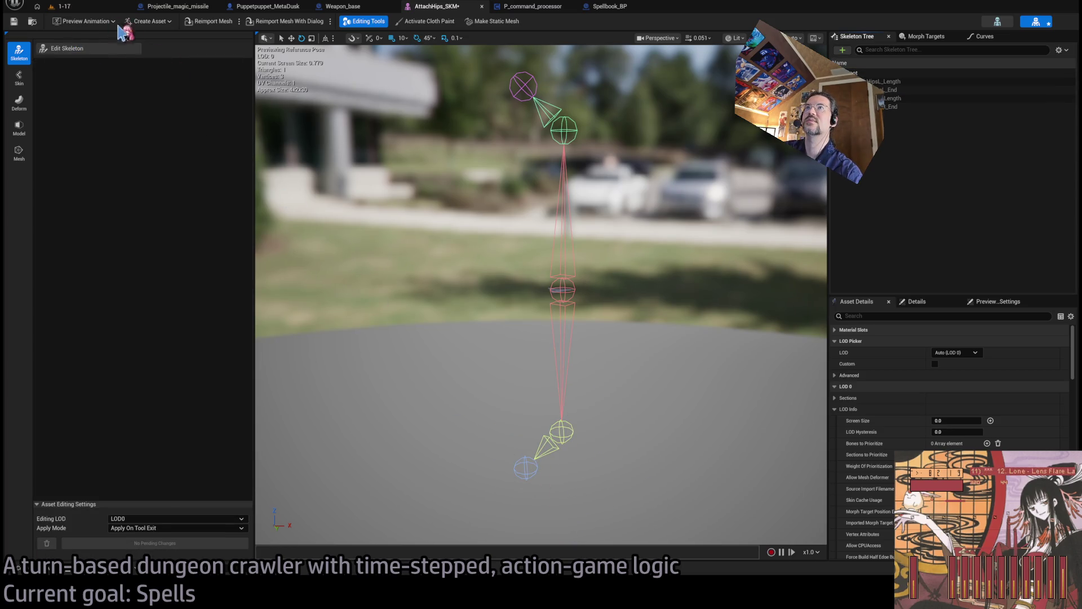
pyautogui.hotkey('ctrl', 's')
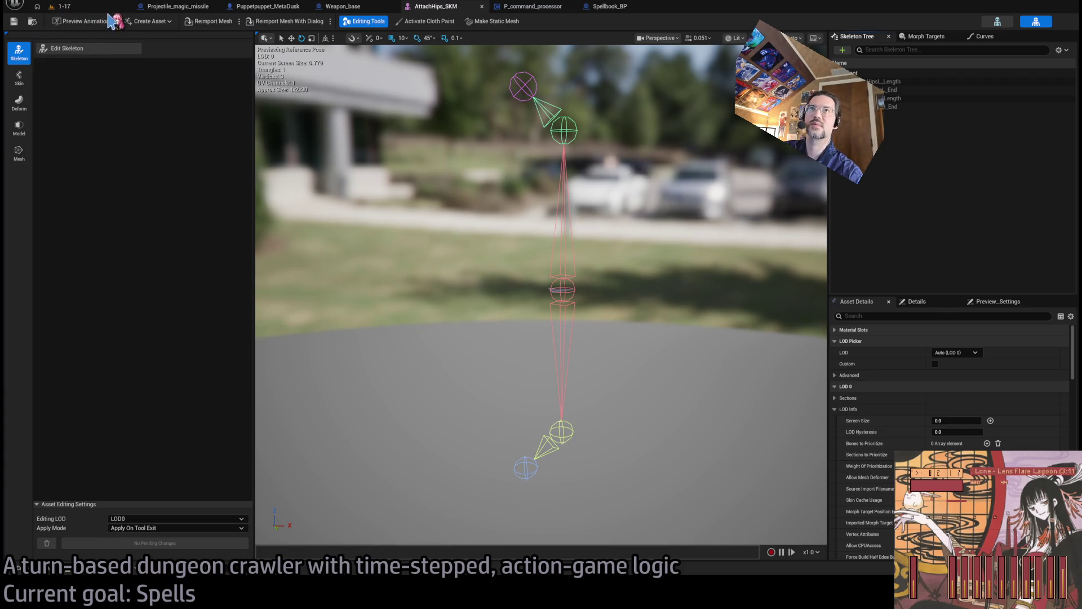
pyautogui.click(62, 6)
# Move the Player actor beside the table with the red bottle
pyautogui.moveTo(237, 113); pyautogui.dragTo(237, 113)
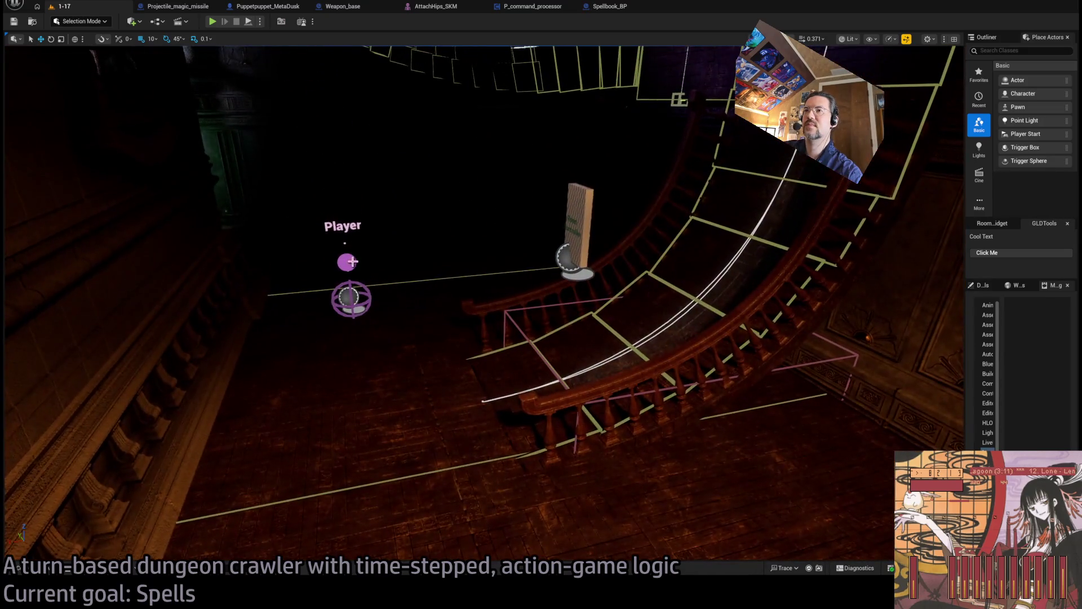
pyautogui.click(229, 224)
pyautogui.moveTo(220, 217)
pyautogui.mouseDown()
pyautogui.moveTo(483, 357)
pyautogui.moveTo(822, 508)
pyautogui.moveTo(623, 500)
pyautogui.moveTo(482, 398)
pyautogui.moveTo(451, 234)
pyautogui.moveTo(434, 350)
pyautogui.moveTo(407, 355)
pyautogui.mouseUp()
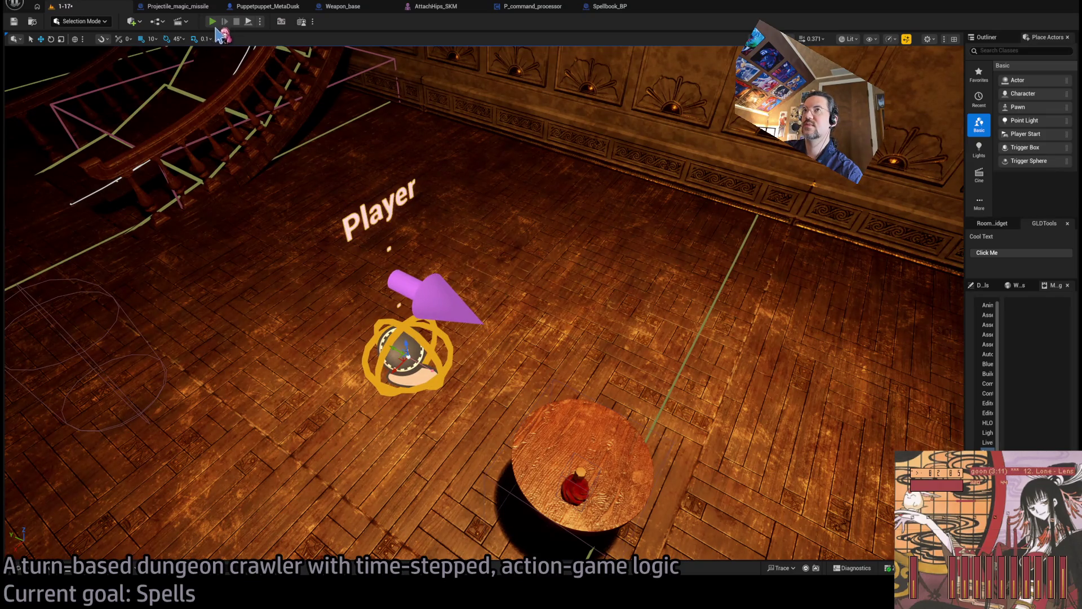
# Play-test a projectile attack and another skill over three turns, then stop play
pyautogui.hotkey('alt', 'p')
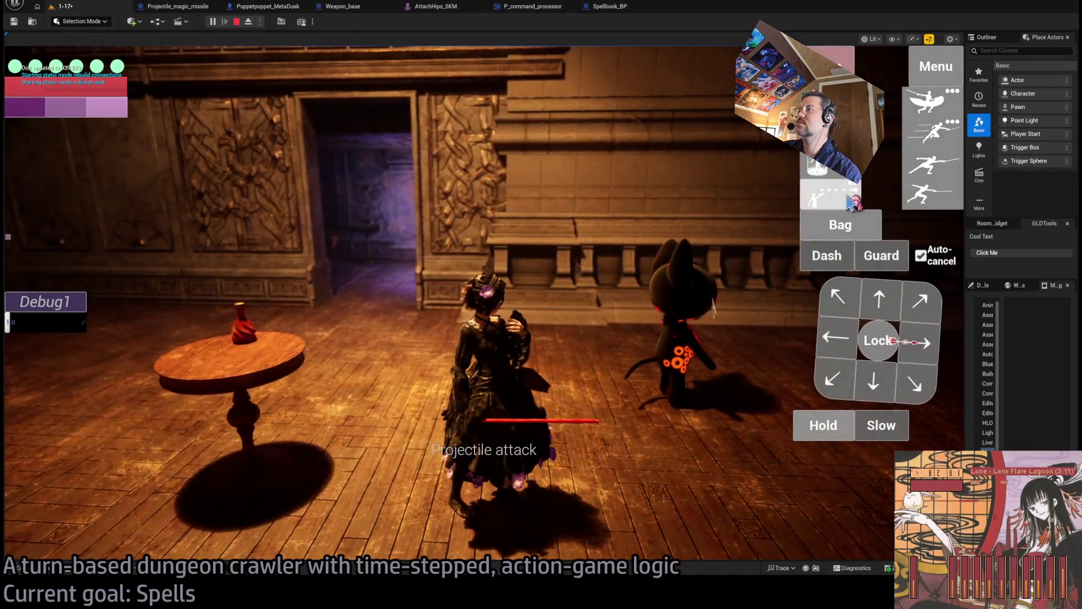
pyautogui.click(836, 207)
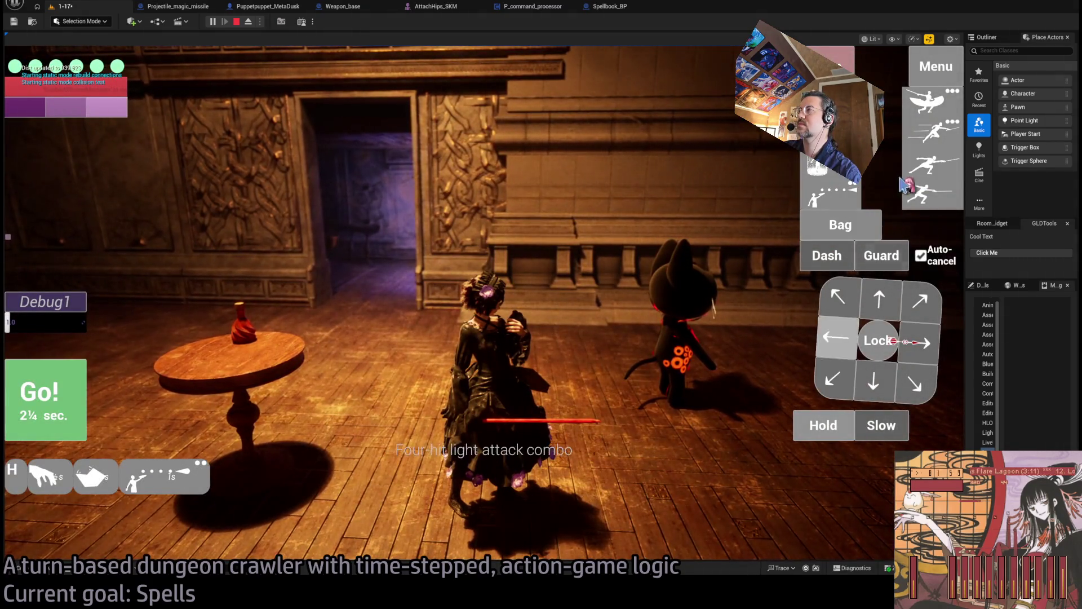
pyautogui.click(933, 163)
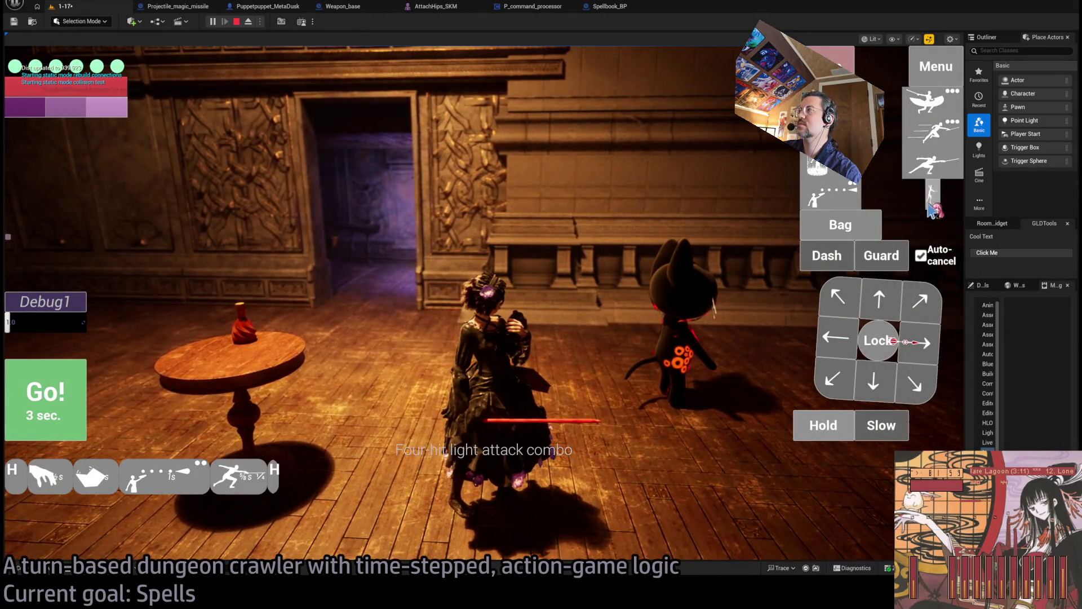
pyautogui.click(61, 390)
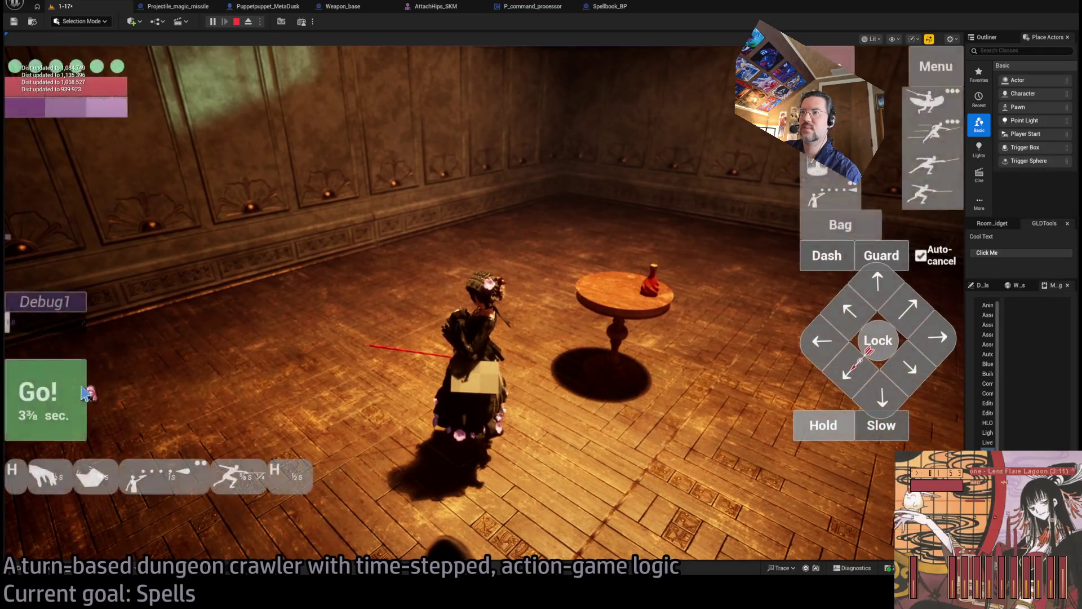
pyautogui.click(79, 389)
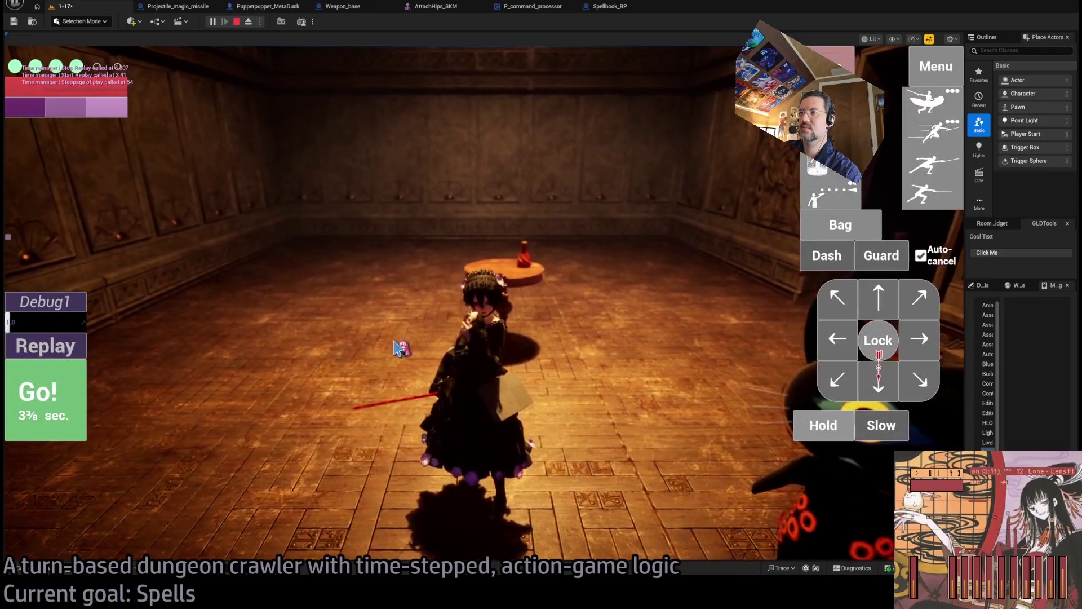
pyautogui.click(405, 337)
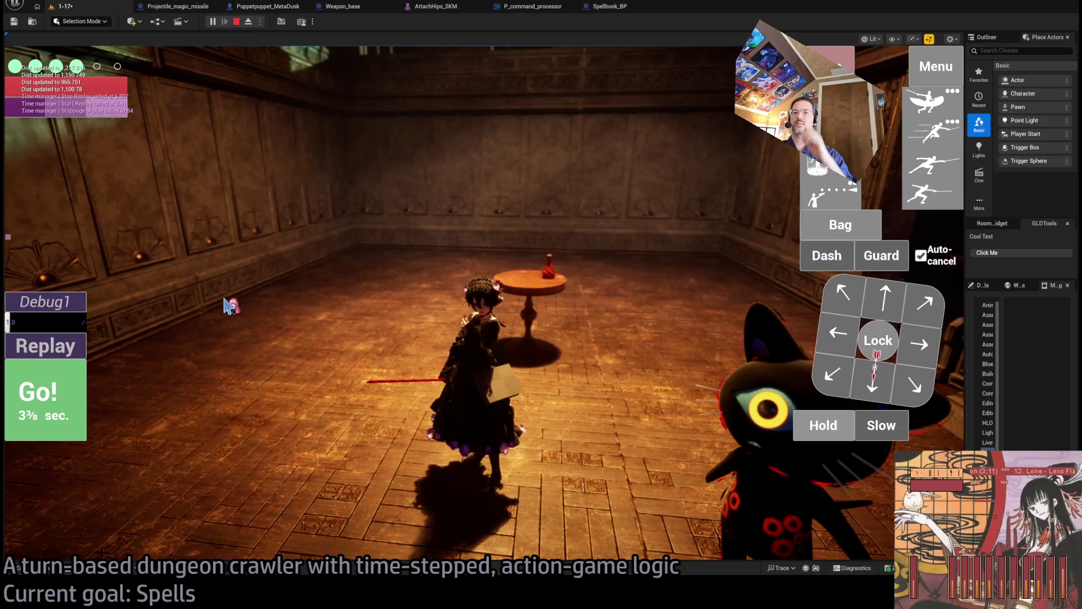
pyautogui.click(236, 22)
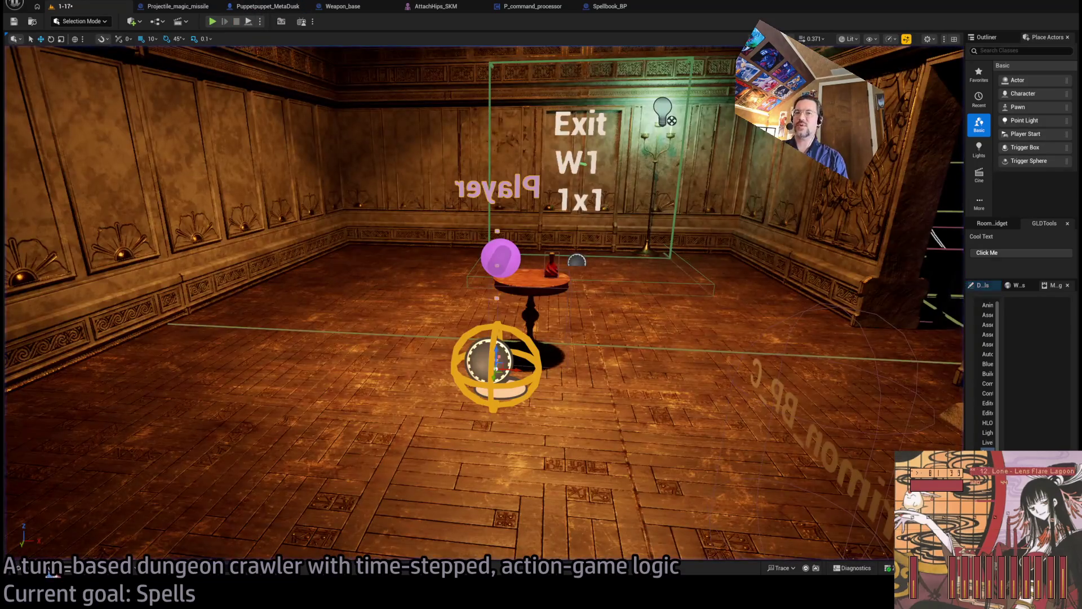
# Browse the Content Browser to the RPG folder and open Actions04_Weapons_DT
pyautogui.click(52, 573)
pyautogui.click(51, 311)
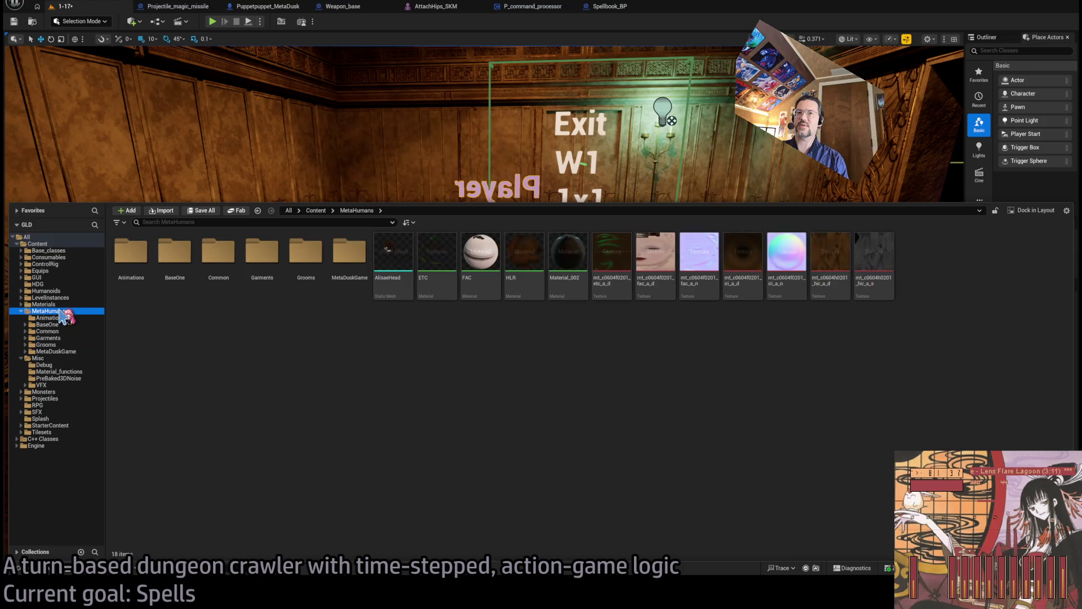
pyautogui.click(45, 405)
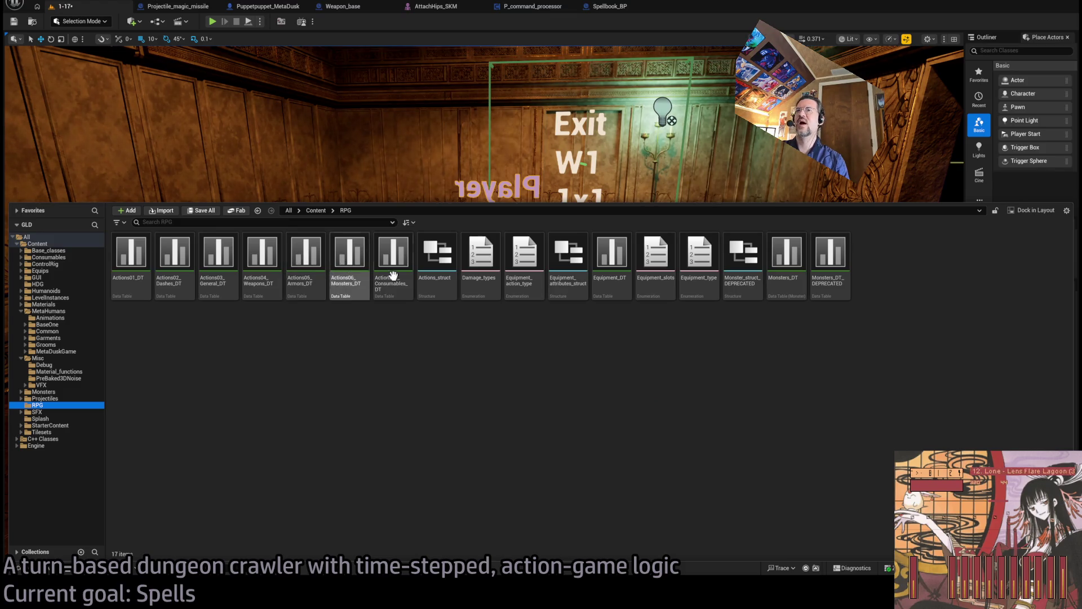
pyautogui.doubleClick(262, 257)
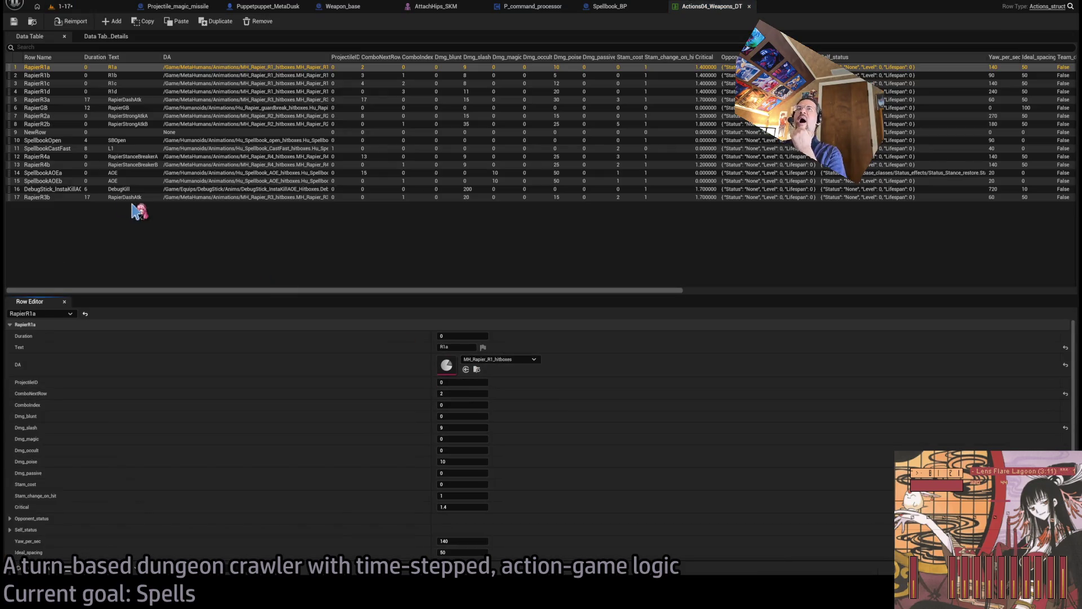
# Tick Two_handed on the SpellbookCastFast row
pyautogui.click(136, 149)
pyautogui.scroll(-5, 351, 451)
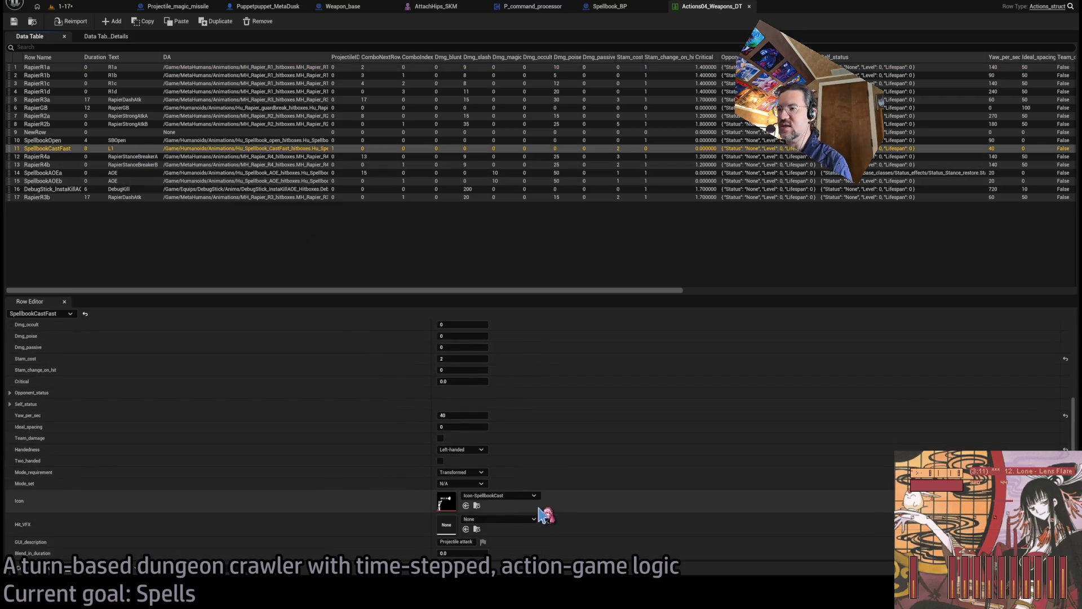
pyautogui.scroll(3, 84, 445)
pyautogui.scroll(-1, 102, 484)
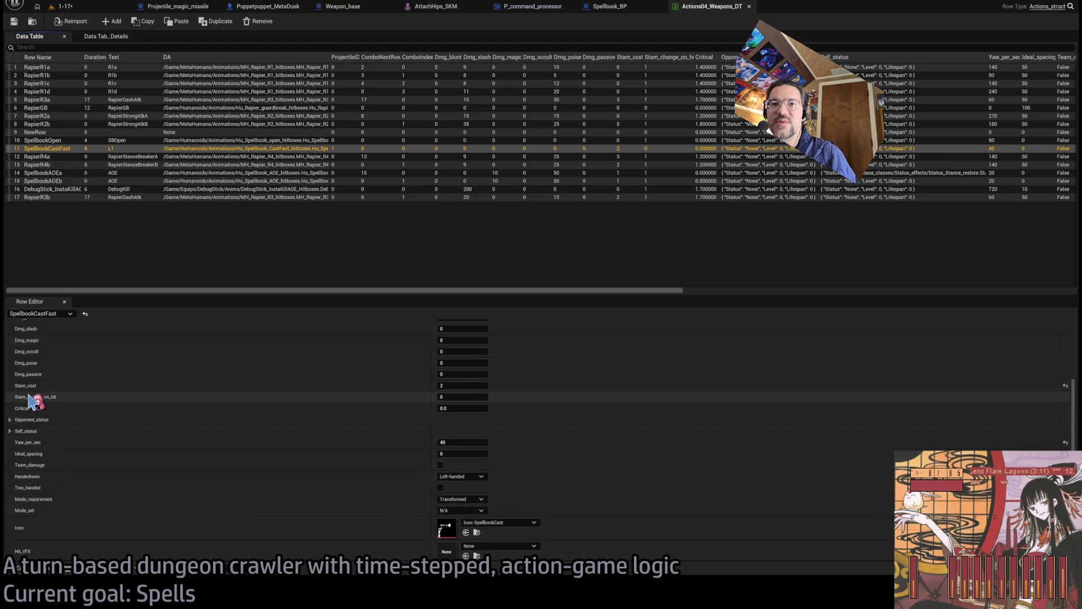
pyautogui.scroll(-2, 50, 502)
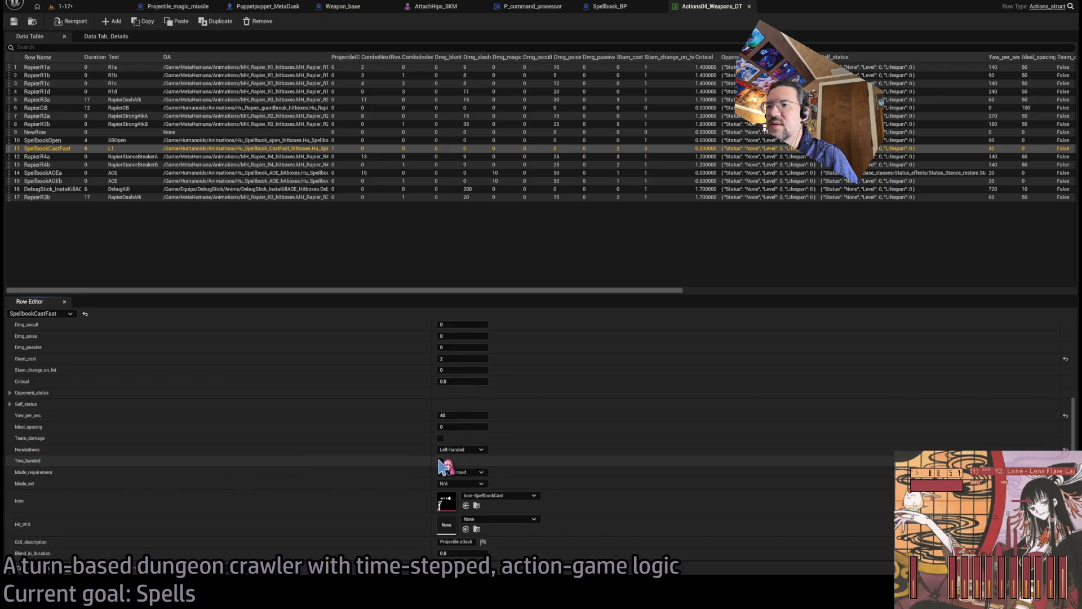
# Save Actions04_Weapons_DT and start playing level 1-17
pyautogui.click(13, 22)
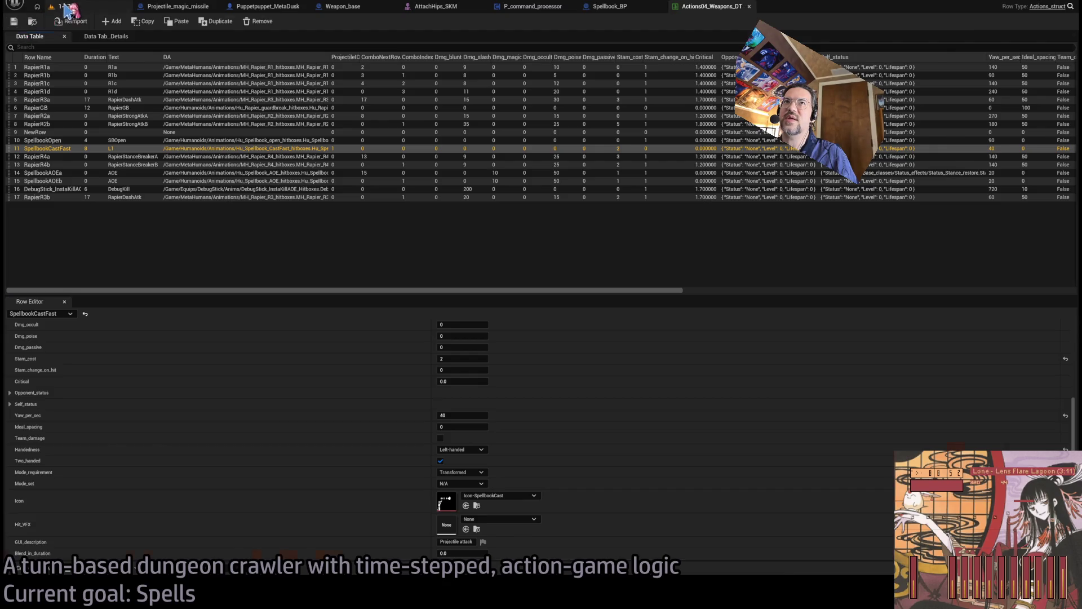
pyautogui.click(65, 6)
pyautogui.click(214, 22)
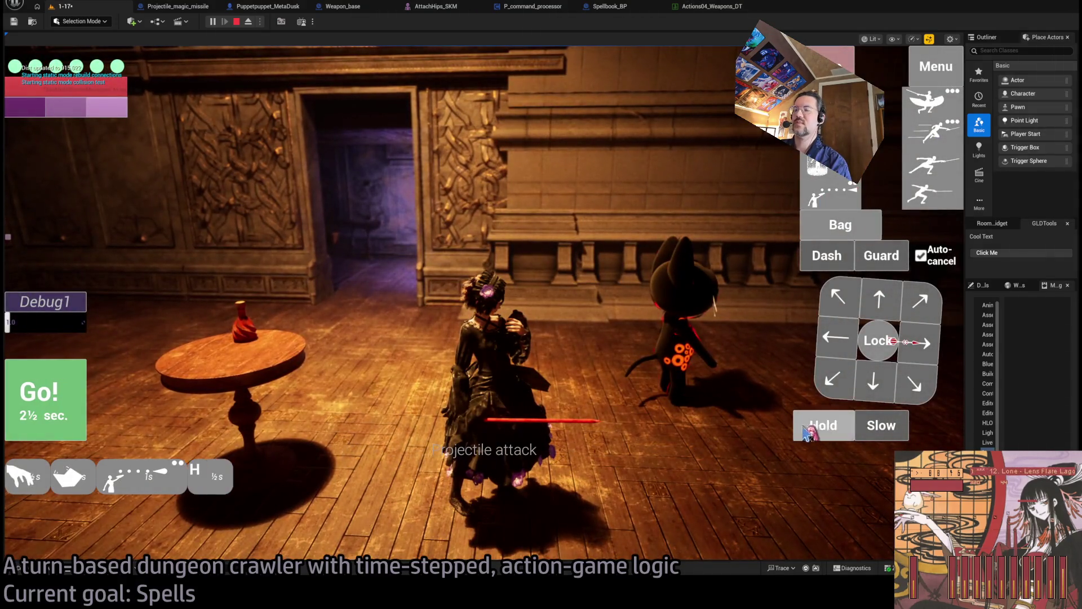
# Run the spellbook-casting turn, replay it three times to watch the book, then stop play
pyautogui.click(54, 420)
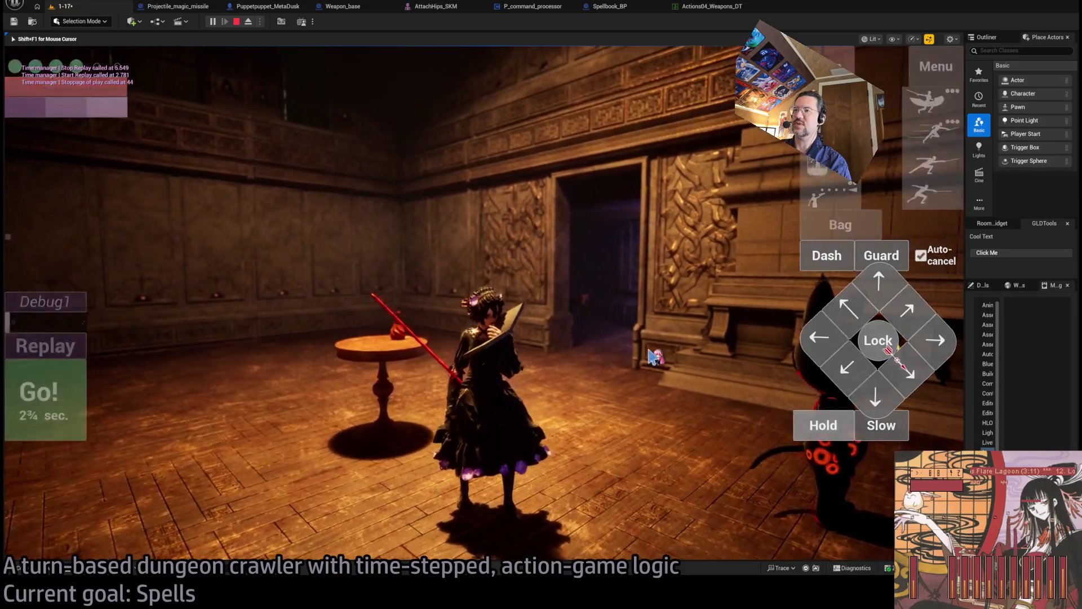
pyautogui.click(650, 351)
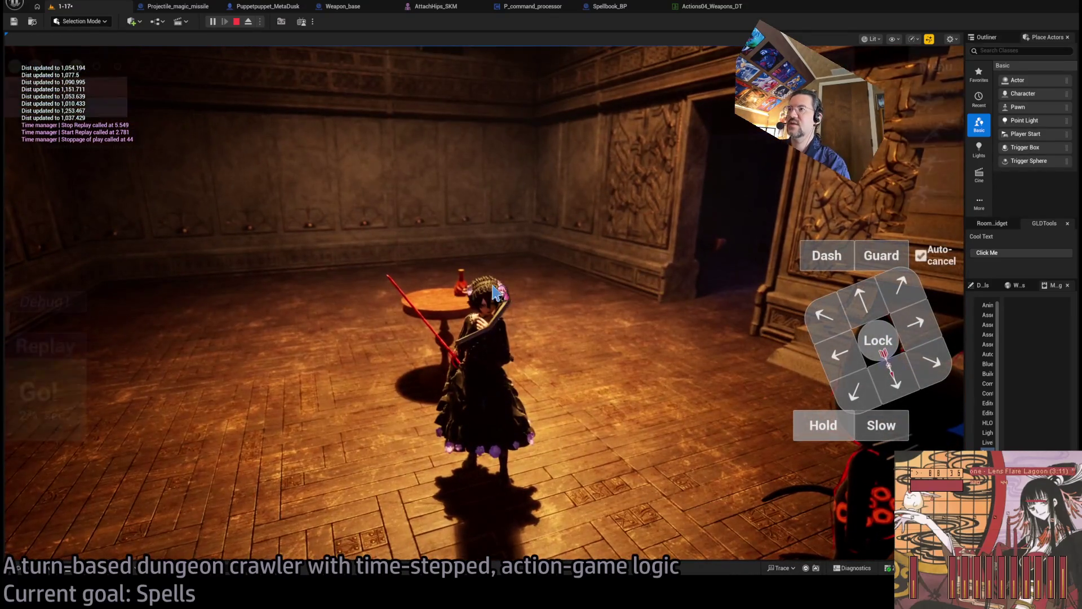
pyautogui.click(77, 355)
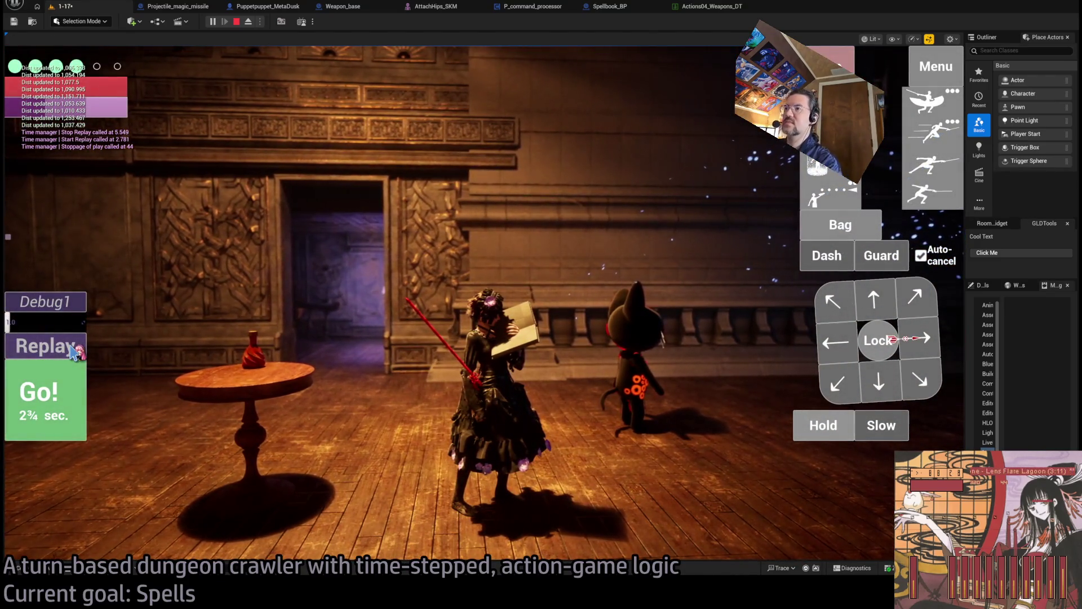
pyautogui.click(75, 353)
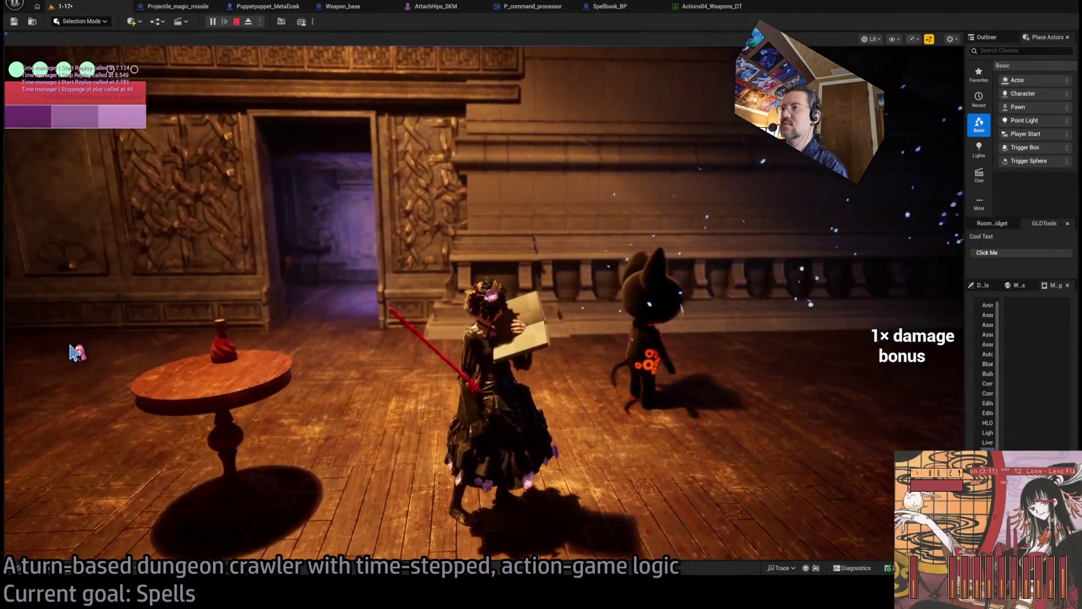
pyautogui.click(70, 356)
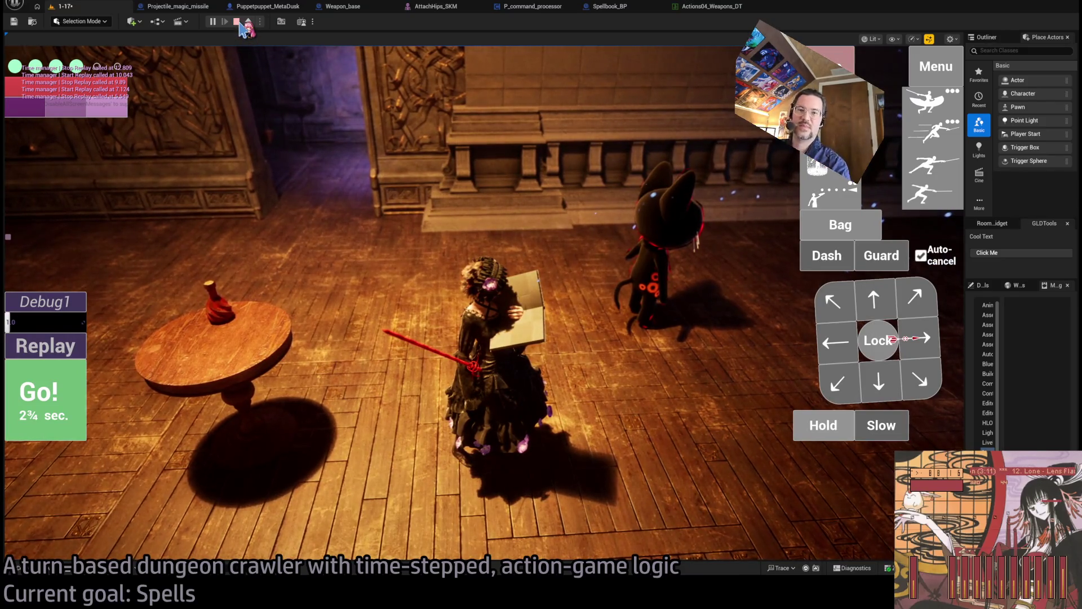
pyautogui.click(236, 22)
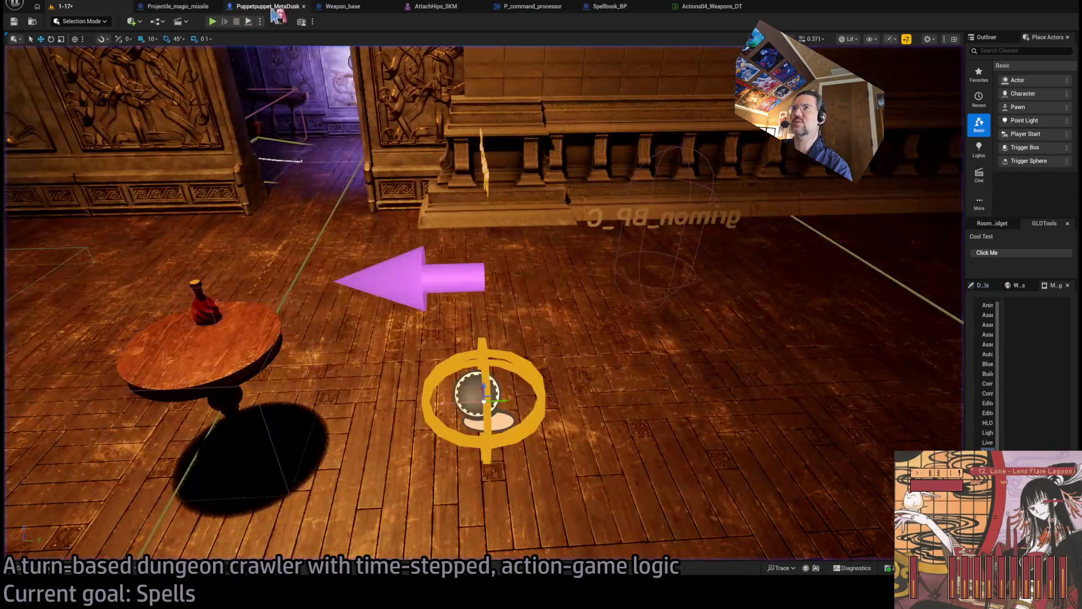
# Switch to the AttachHips_SKM mesh and begin rotating the AttachHipsL_Length bone
pyautogui.click(177, 6)
pyautogui.click(268, 6)
pyautogui.click(344, 6)
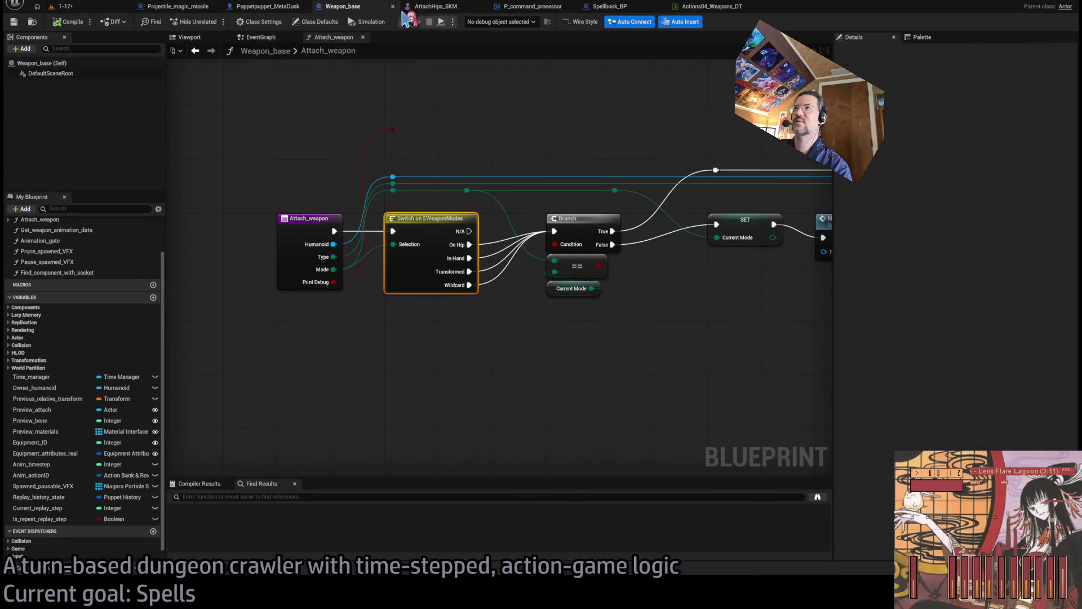
pyautogui.click(434, 6)
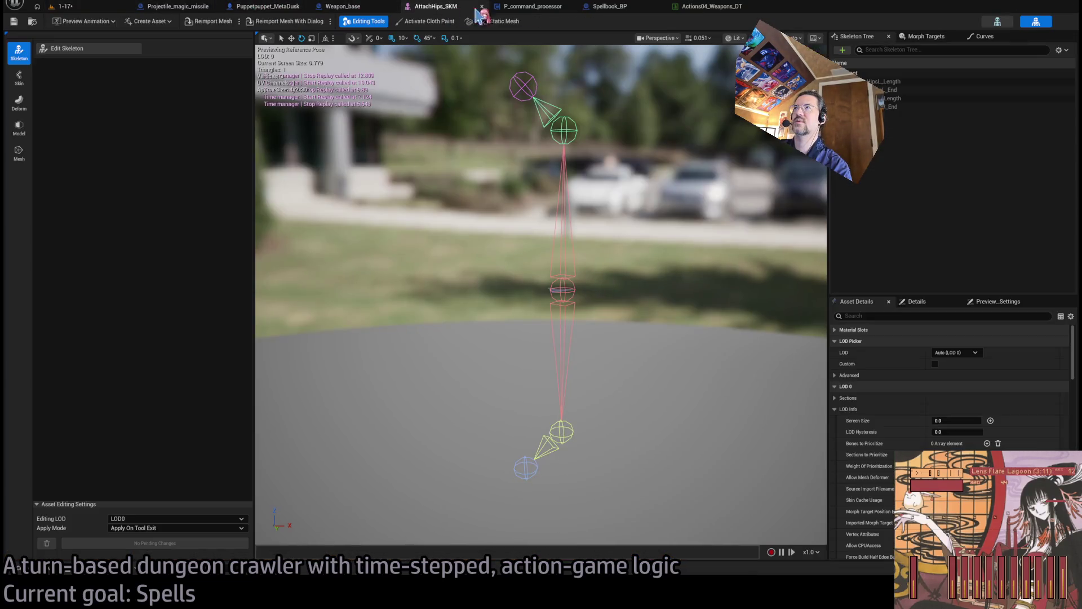
pyautogui.click(563, 432)
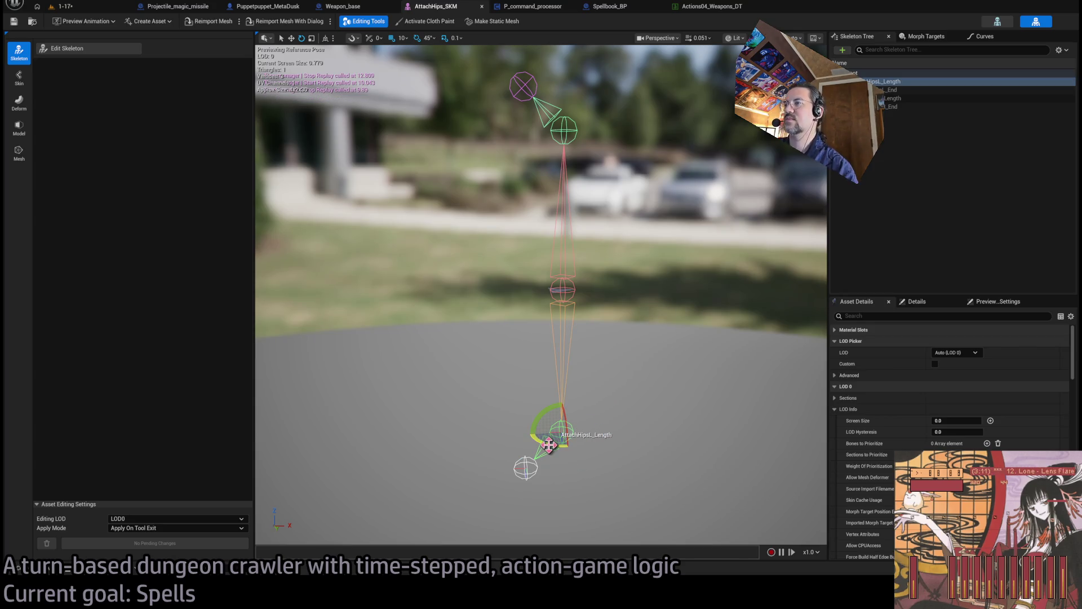
pyautogui.moveTo(549, 444); pyautogui.dragTo(567, 451)
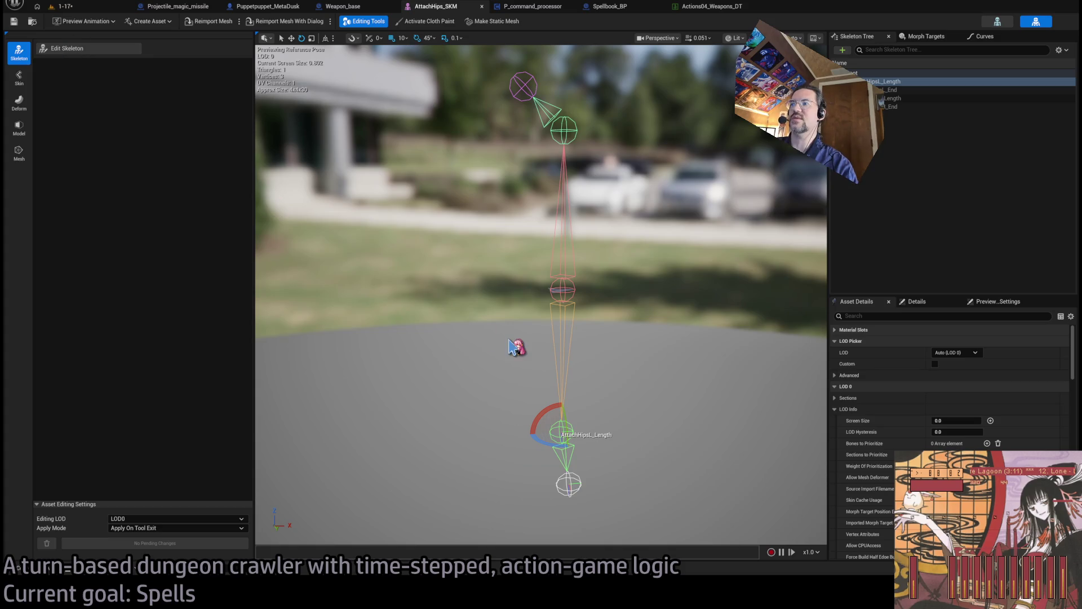
# Start a Play-in-Editor test from the level, then return to AttachHips_SKM
pyautogui.click(176, 6)
pyautogui.click(215, 21)
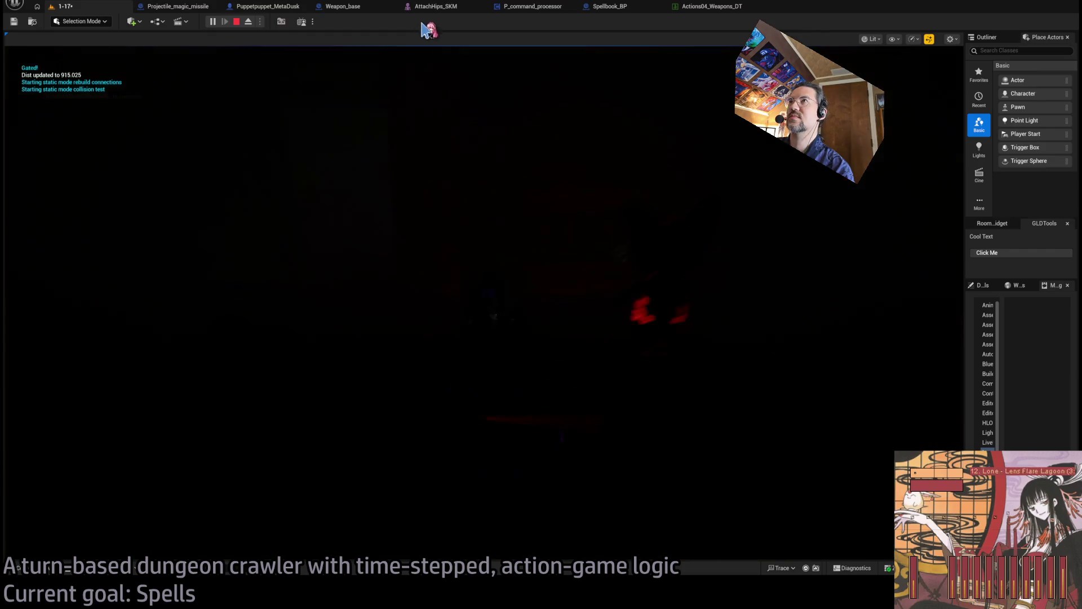
pyautogui.click(436, 7)
# Rotate the AttachHipsL_Length bone to 90 on Z in skeleton edit mode
pyautogui.click(93, 50)
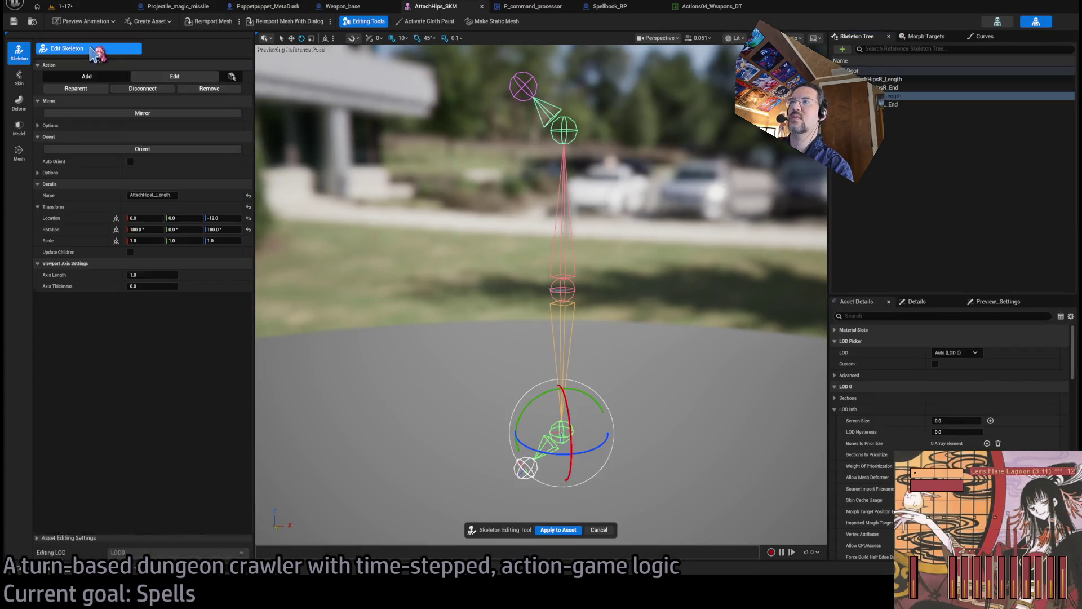
pyautogui.moveTo(559, 451)
pyautogui.mouseDown()
pyautogui.moveTo(569, 464)
pyautogui.moveTo(634, 466)
pyautogui.moveTo(709, 443)
pyautogui.mouseUp()
pyautogui.click(222, 229)
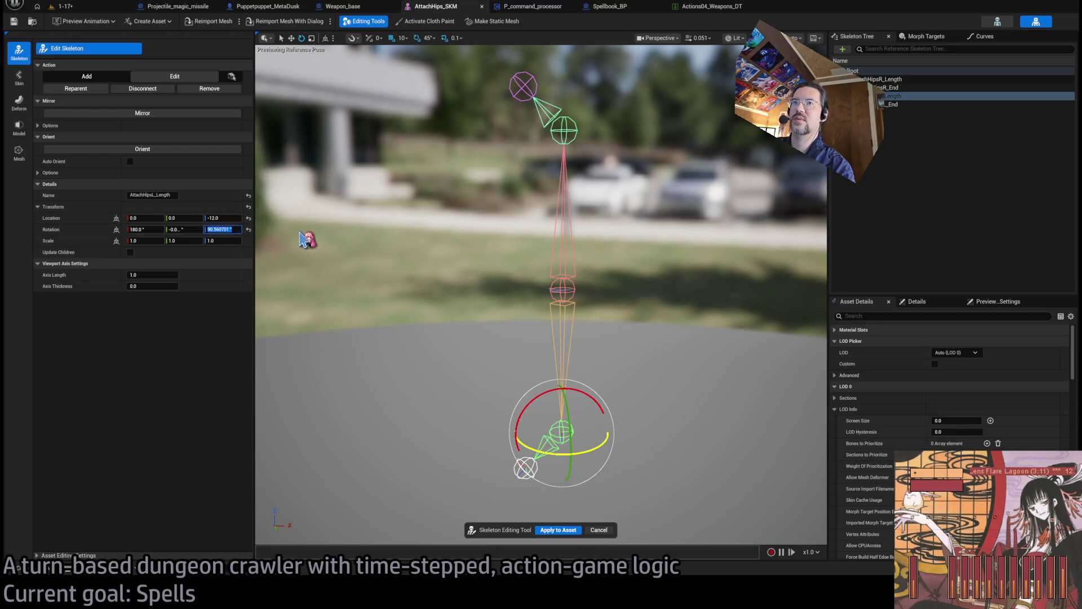
pyautogui.press('Return')
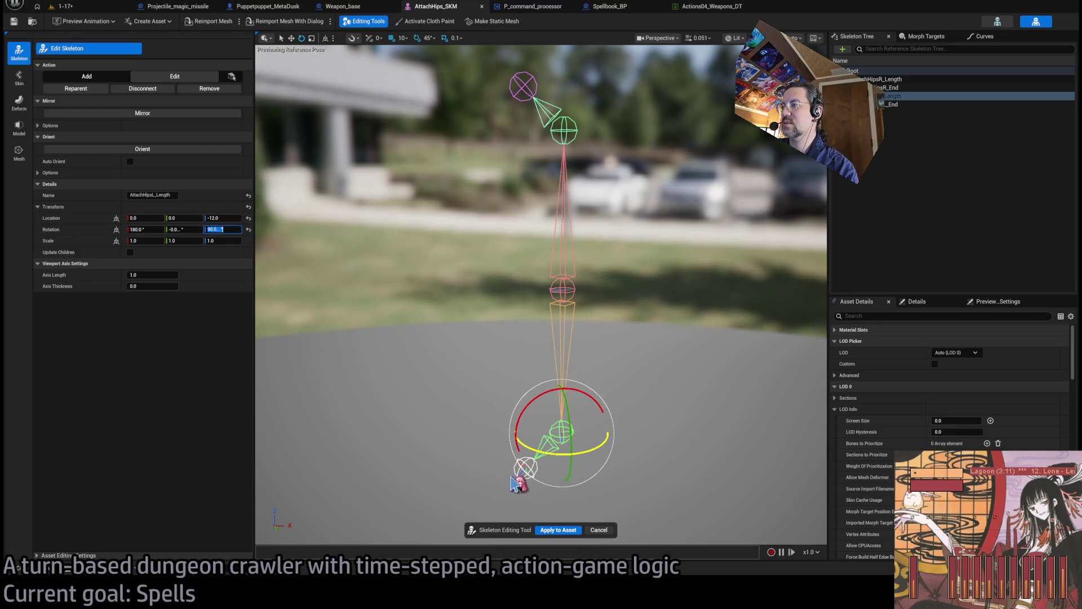
# Set AttachHipsL_End's rotation to -45, 0, 0 and apply the changes to the skeleton asset
pyautogui.click(520, 470)
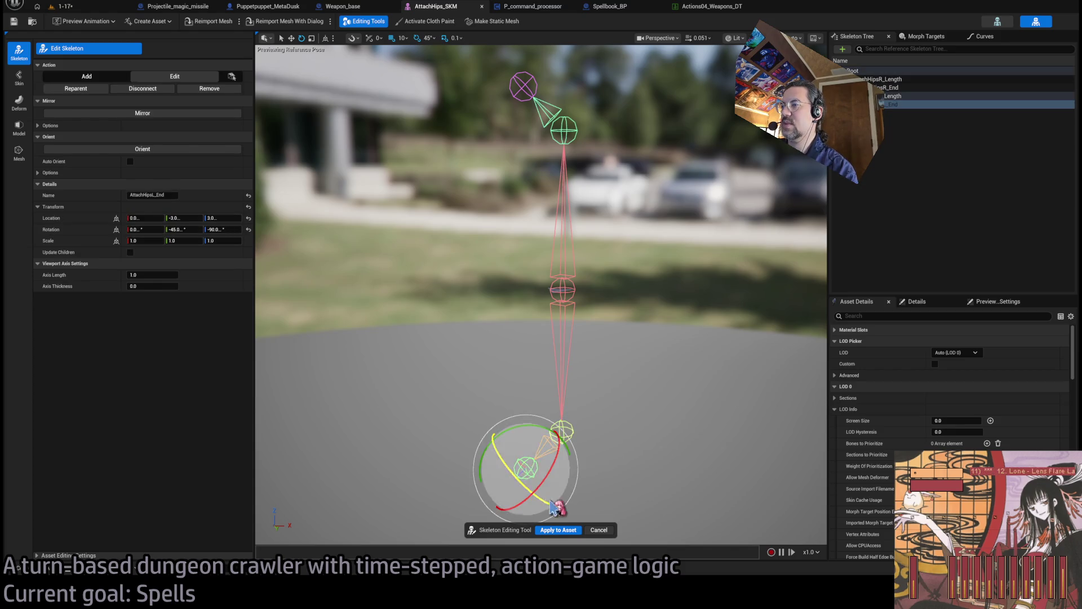
pyautogui.moveTo(514, 472); pyautogui.dragTo(502, 446)
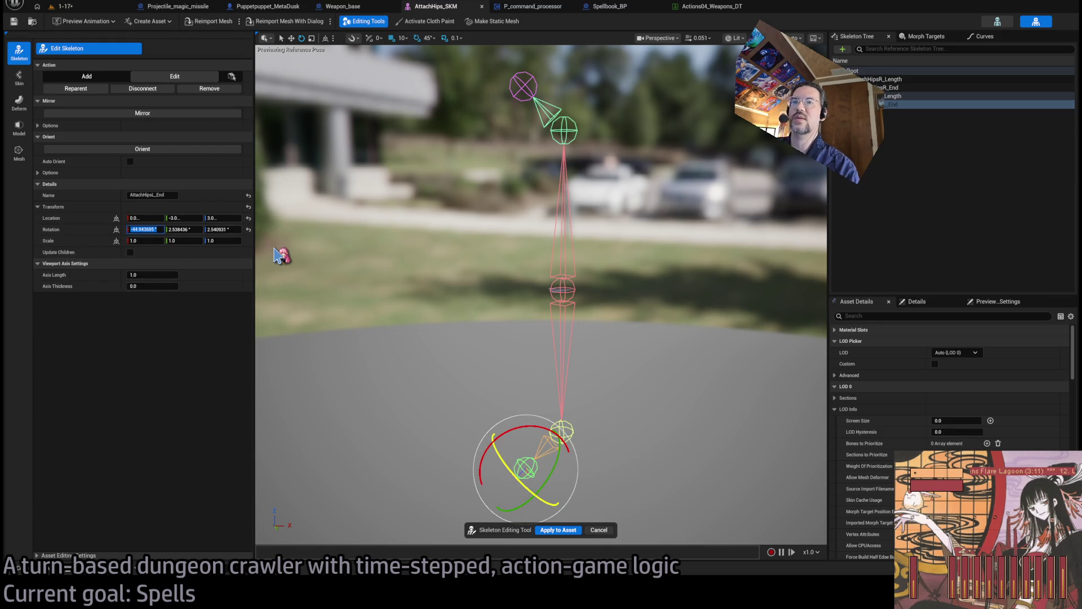
pyautogui.press('Tab')
pyautogui.write('0')
pyautogui.press('Tab')
pyautogui.write('0')
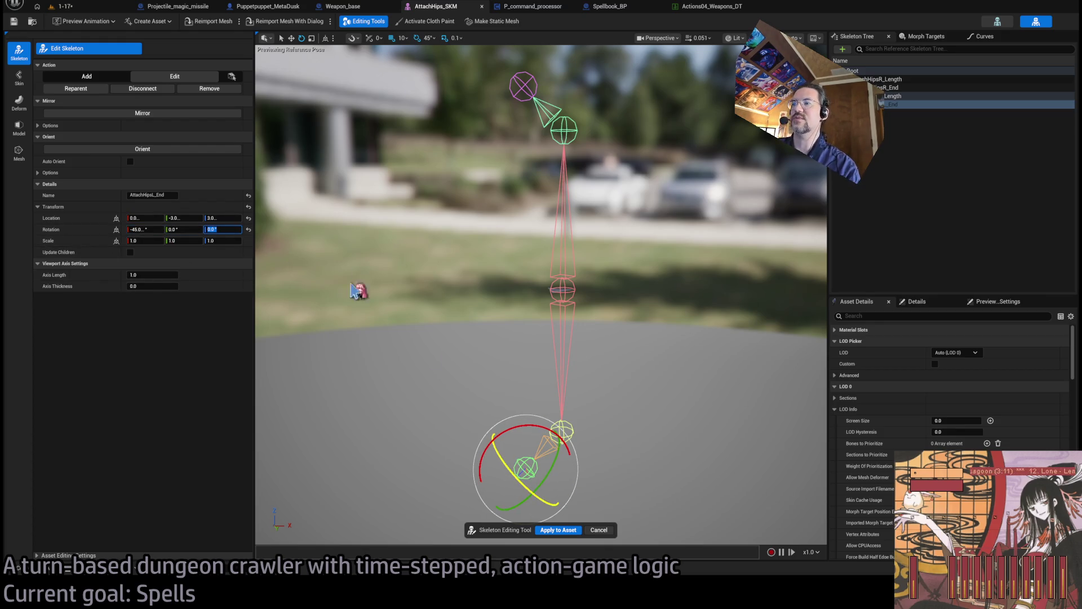
pyautogui.click(566, 531)
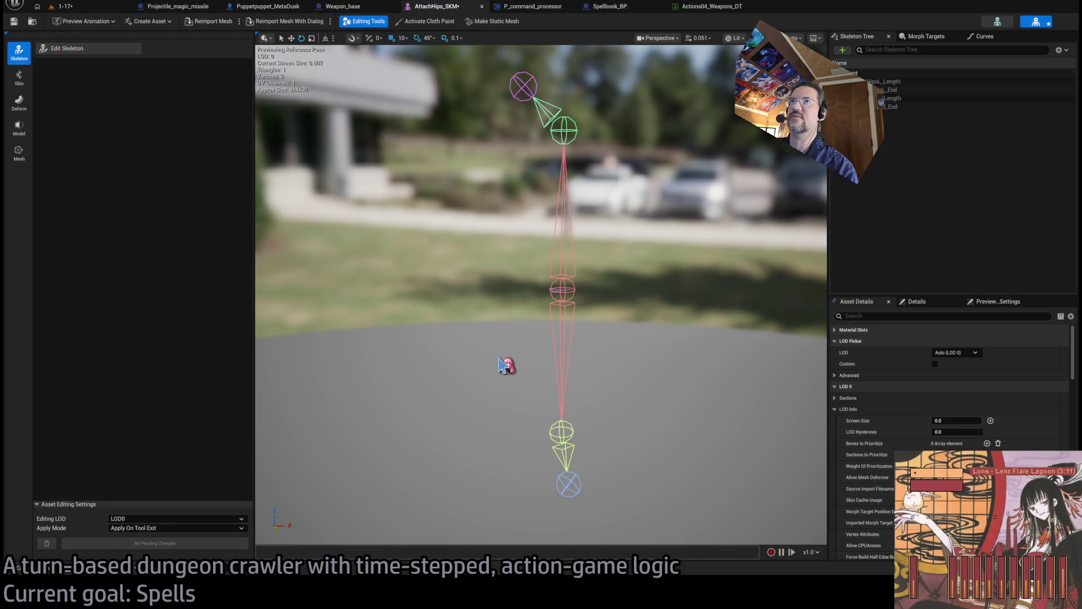
# Re-enter bone editing and select the AttachHipsR_Length bone
pyautogui.click(97, 49)
pyautogui.click(566, 439)
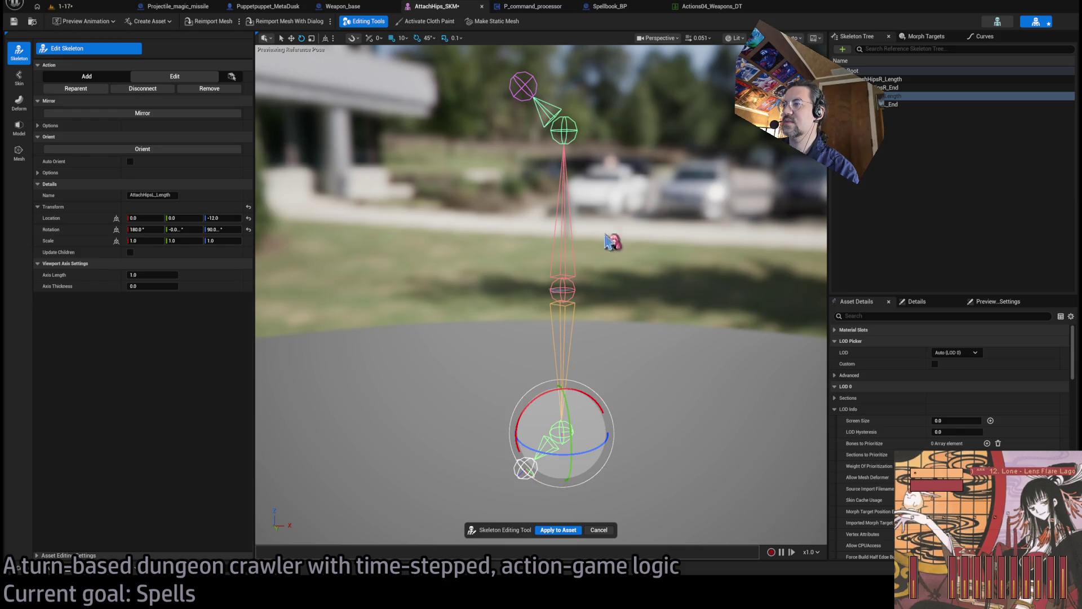
pyautogui.click(568, 131)
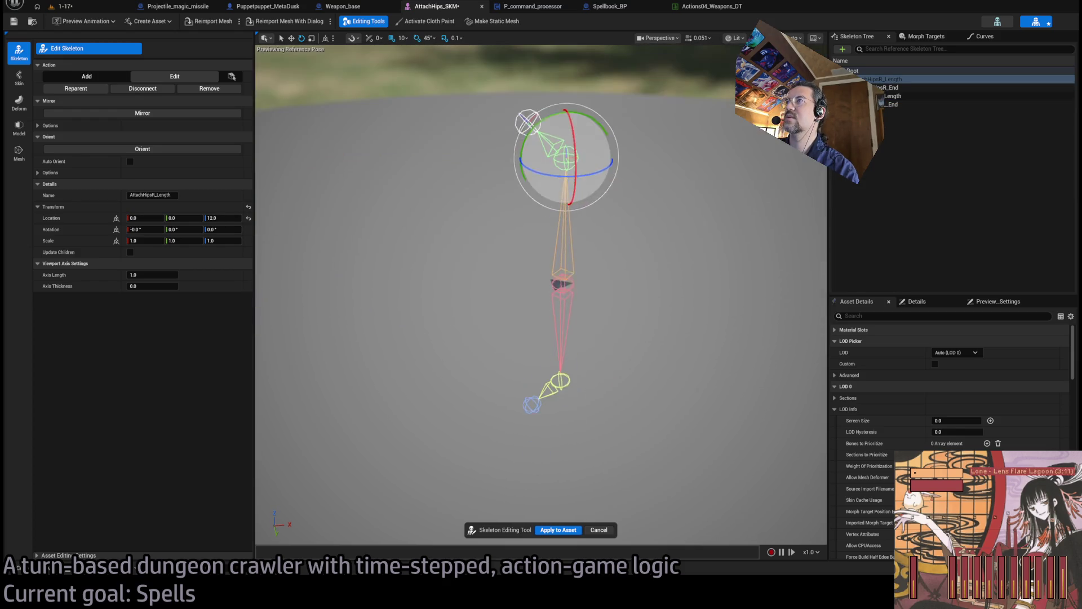
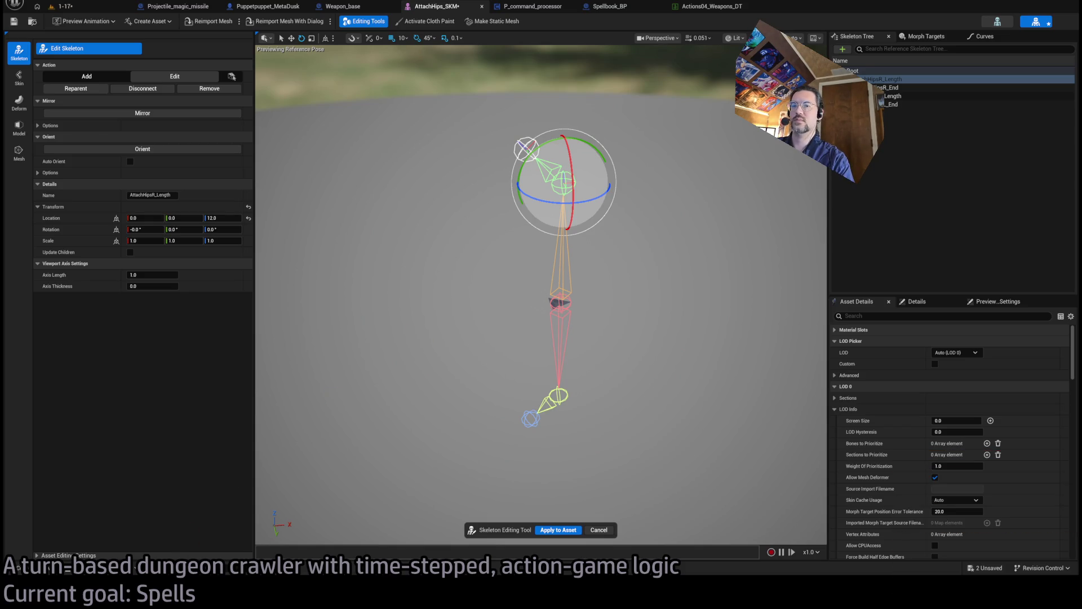
# Search YouTube Music for 'mouse on mars twift shoeblade' and play the top result
pyautogui.hotkey('alt', 'Tab')
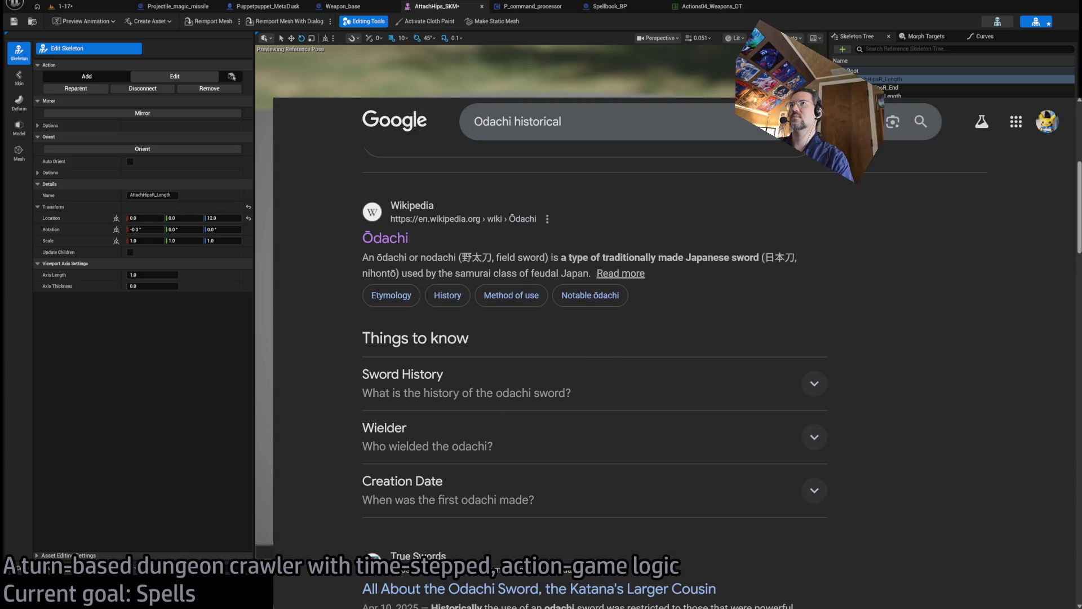
pyautogui.hotkey('alt', 'Tab')
pyautogui.click(555, 107)
pyautogui.write('mouse on mars ')
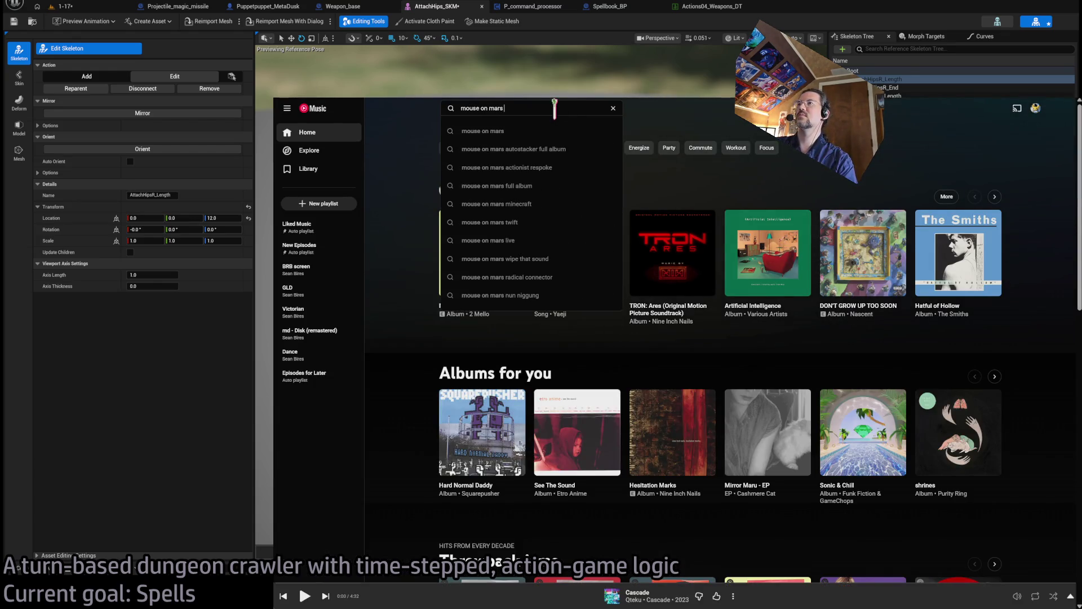
pyautogui.write('twift shoeblade')
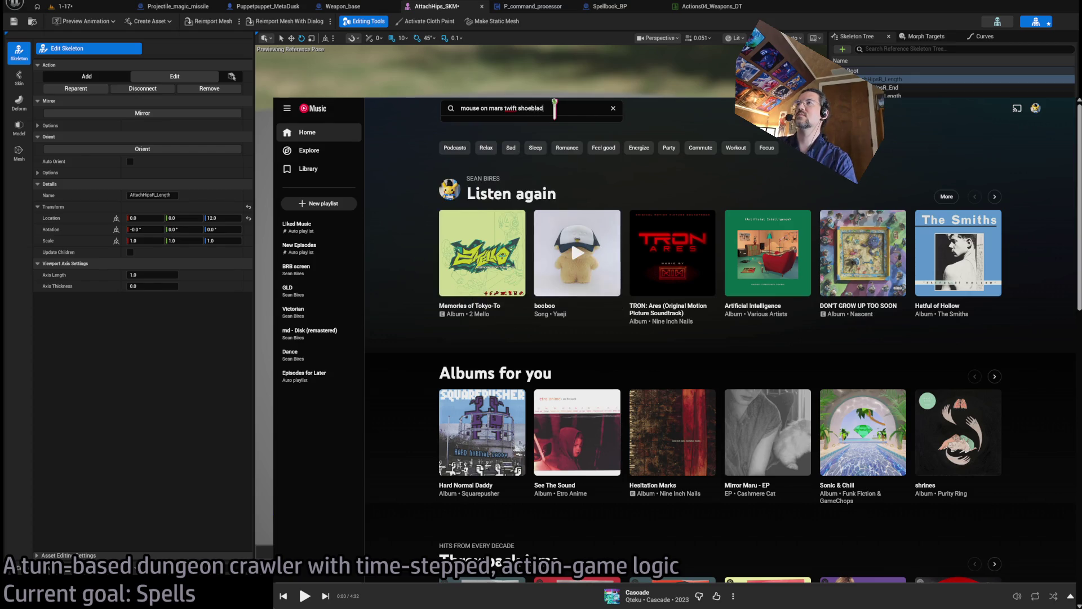
pyautogui.press('Return')
pyautogui.click(579, 210)
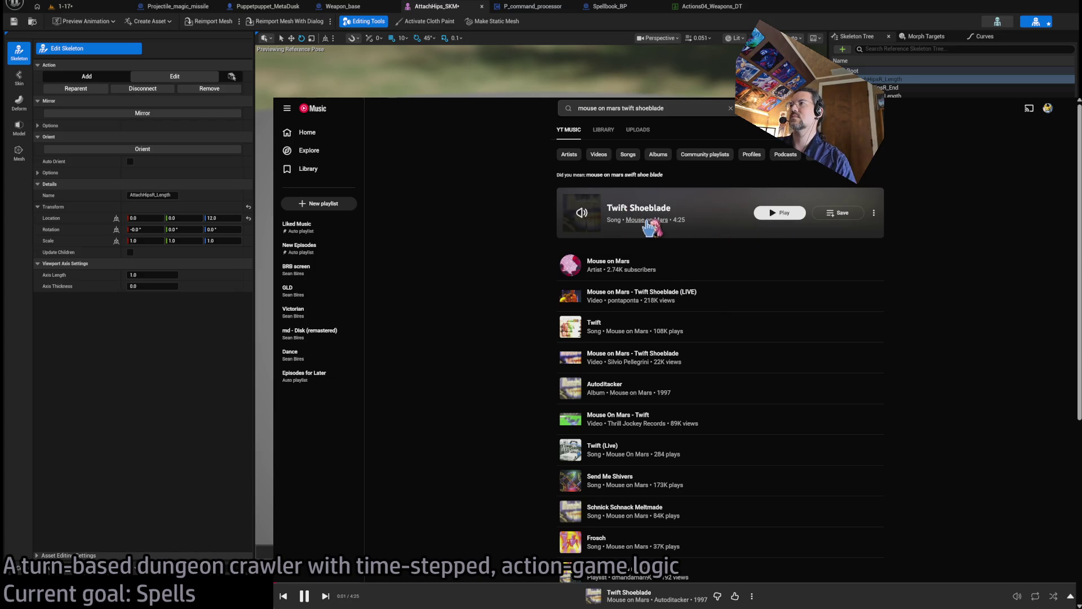
# Browse the Mouse on Mars artist and Autoditacker album pages, then switch to the mini player
pyautogui.click(621, 331)
pyautogui.scroll(-5, 392, 389)
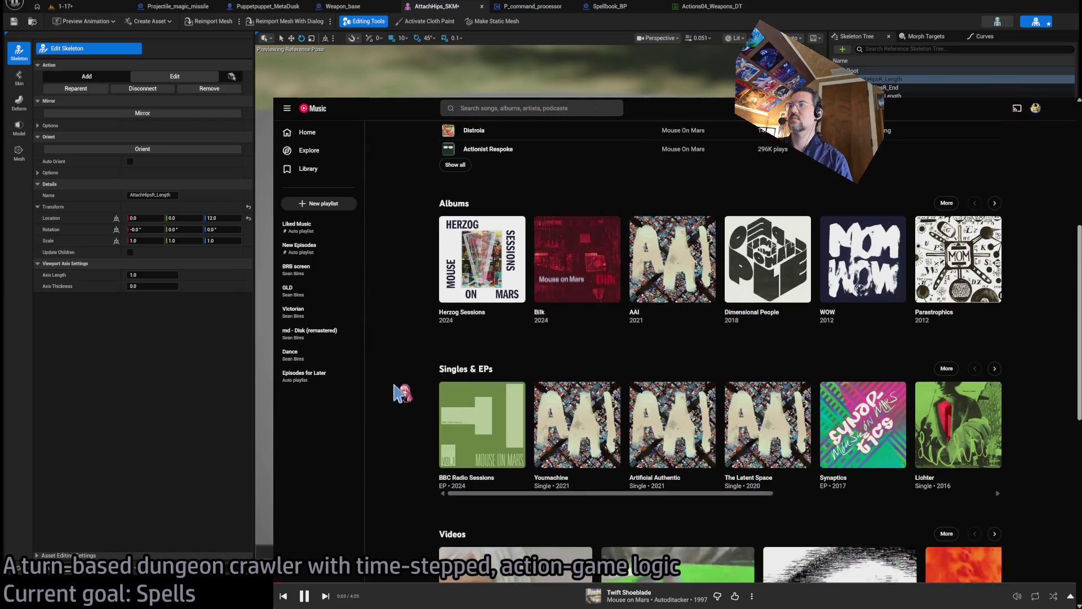
pyautogui.click(996, 204)
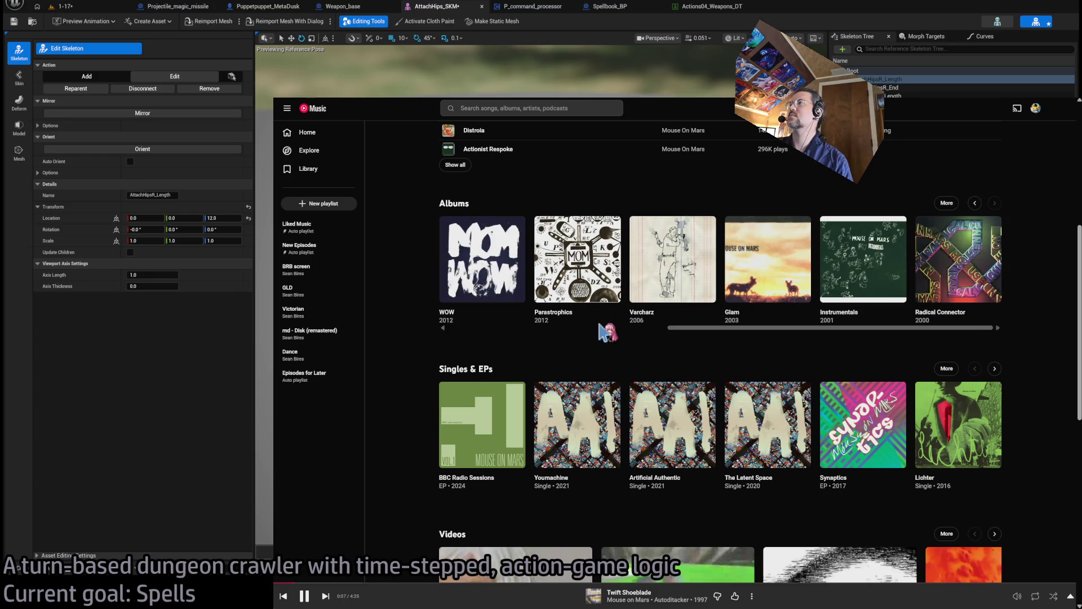
pyautogui.scroll(5, 764, 343)
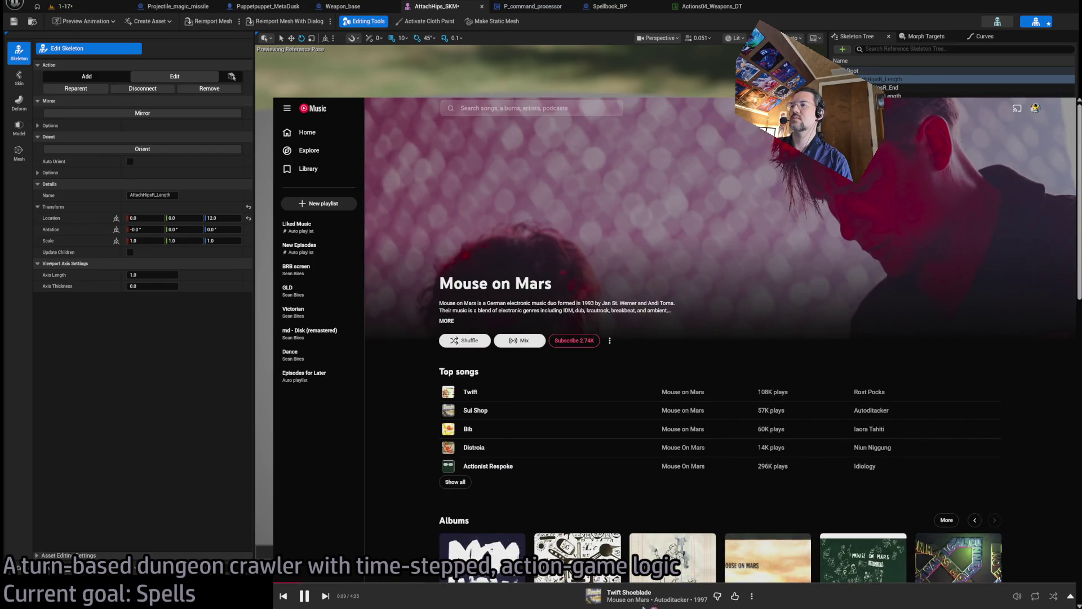
pyautogui.click(671, 600)
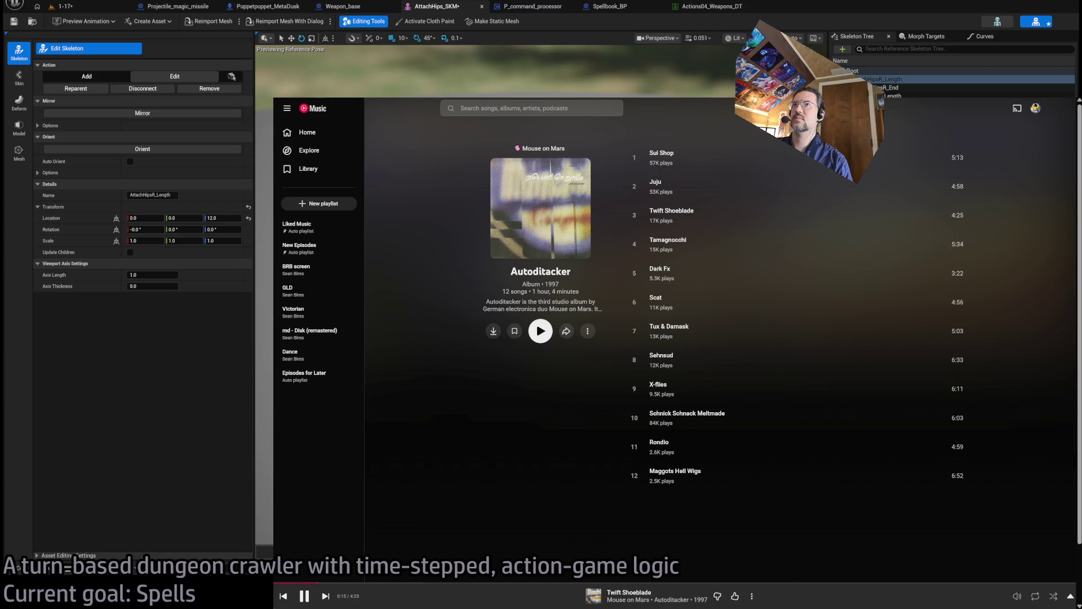
pyautogui.press('super+Down')
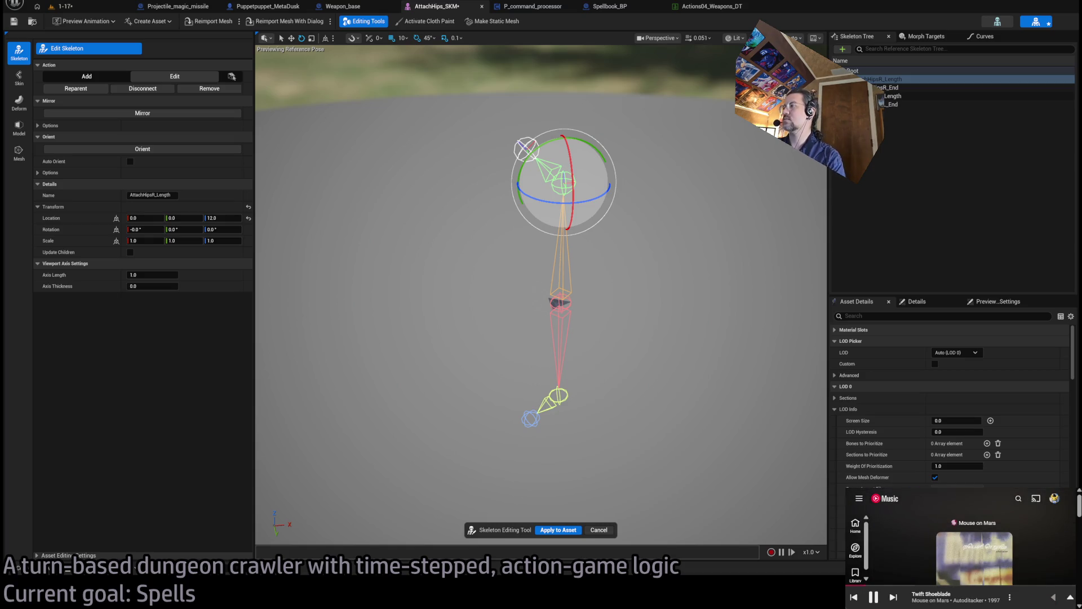
# Tilt the view so the skeleton sits lower, select AttachHipsR_End, then switch to the 1-17 level
pyautogui.scroll(-1, 1079, 516)
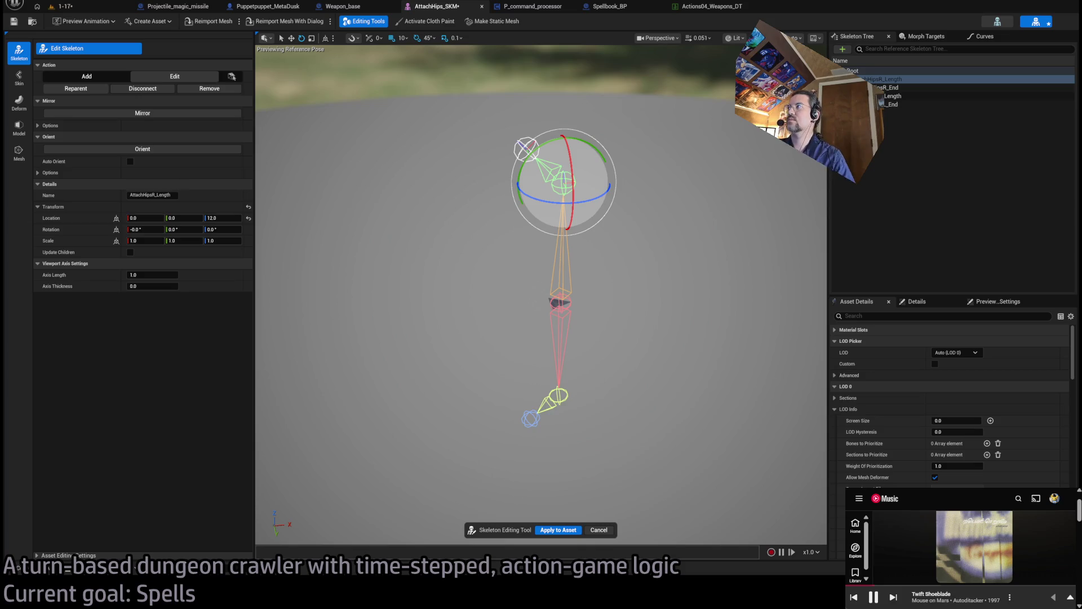
pyautogui.click(601, 284)
pyautogui.click(569, 179)
pyautogui.moveTo(636, 254)
pyautogui.mouseDown()
pyautogui.moveTo(636, 203)
pyautogui.moveTo(617, 178)
pyautogui.mouseUp()
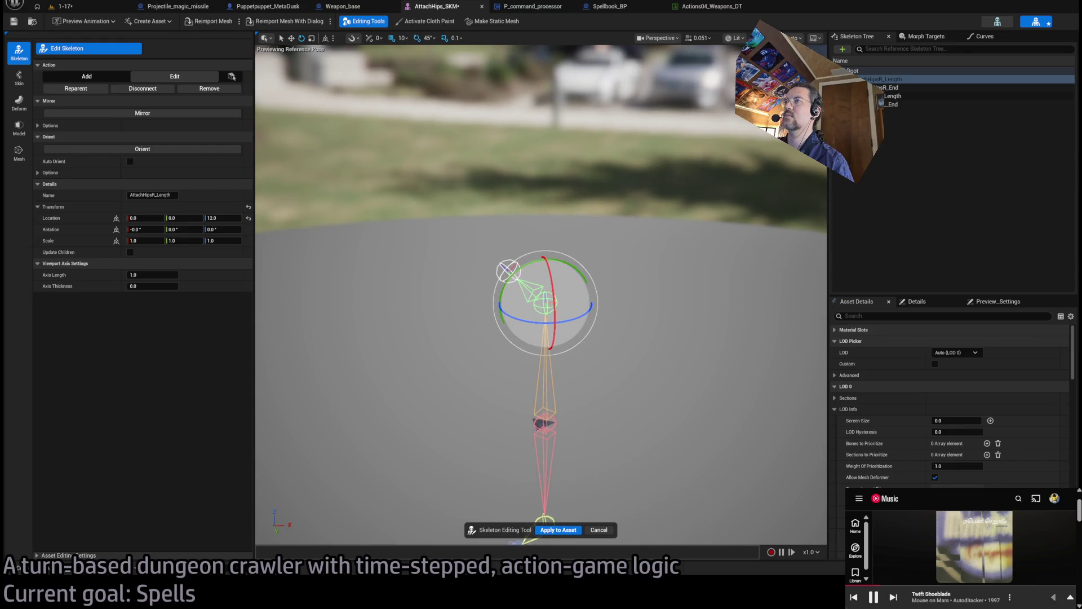
pyautogui.click(510, 271)
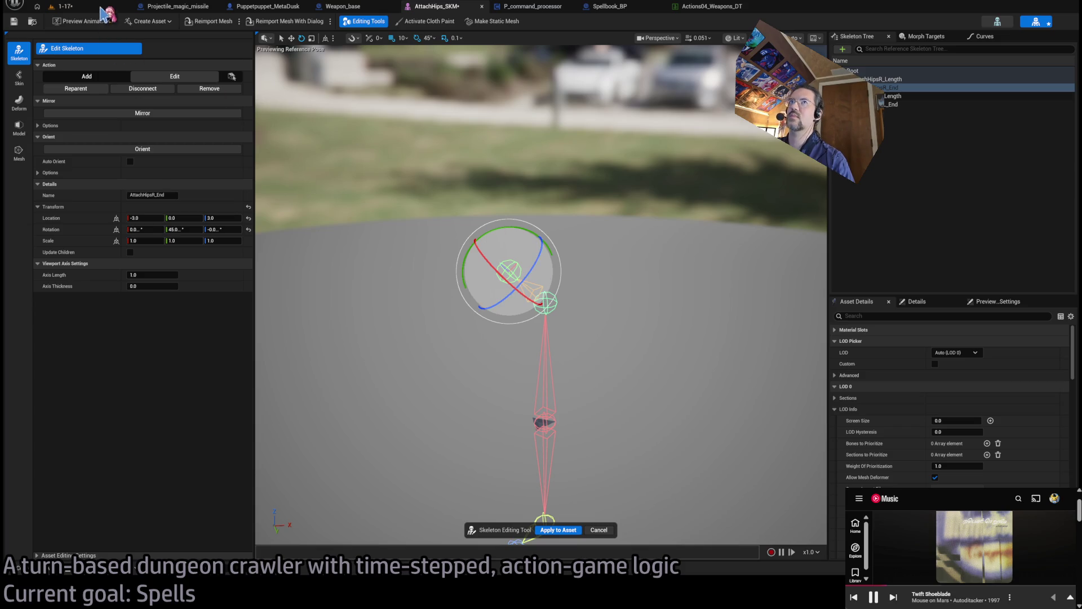
pyautogui.click(63, 6)
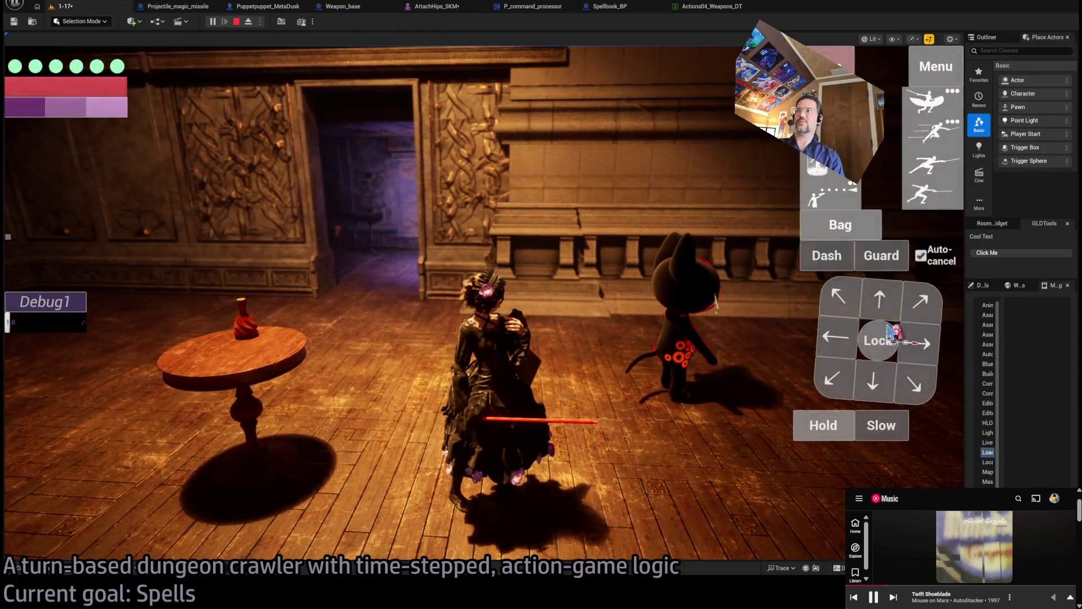
pyautogui.moveTo(843, 212)
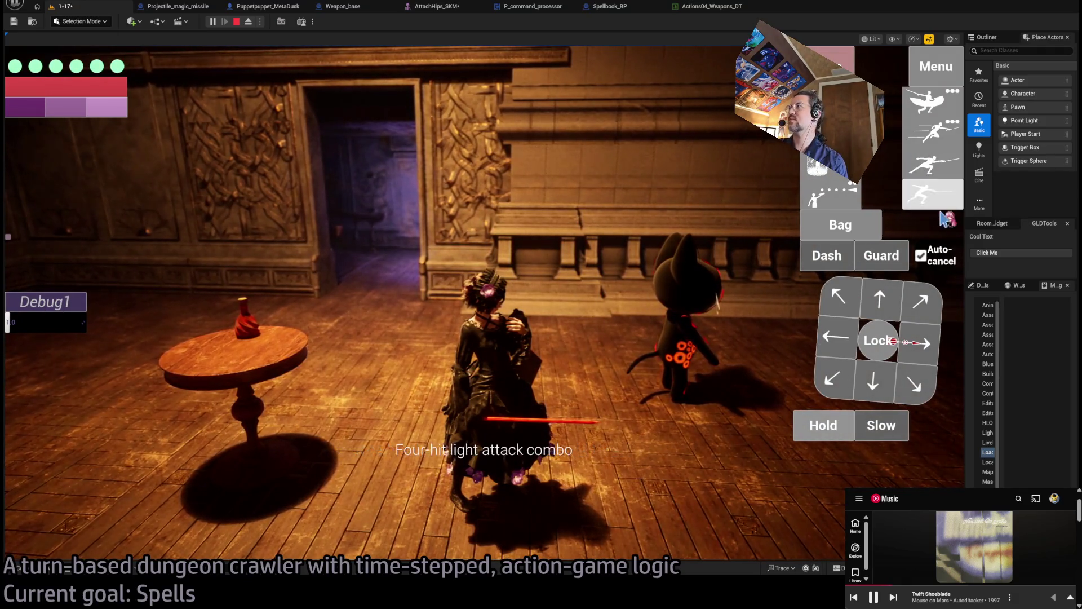
pyautogui.click(842, 212)
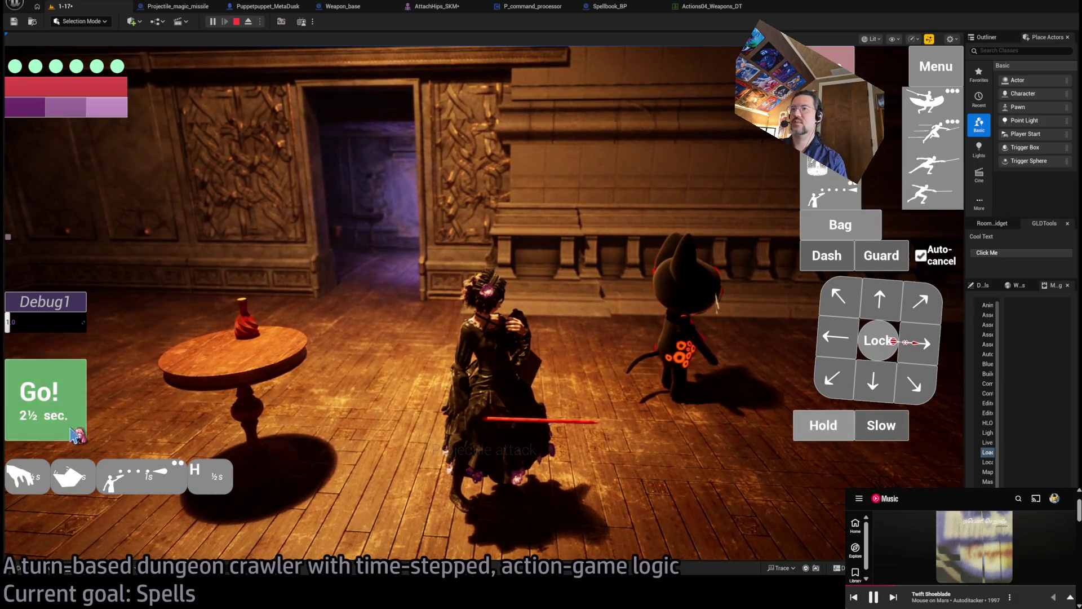
pyautogui.press('space')
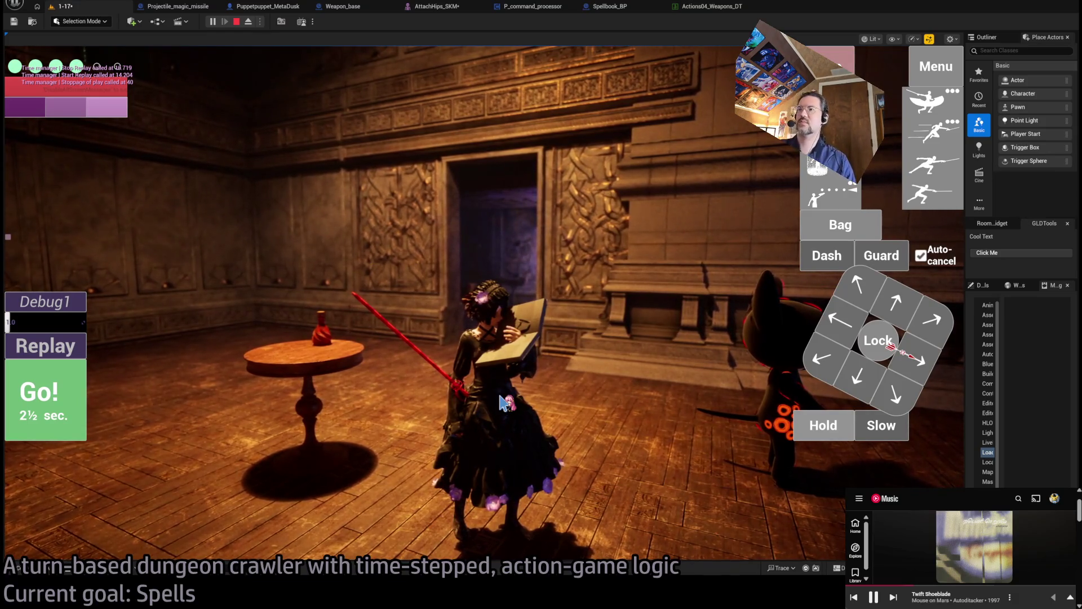
pyautogui.click(396, 279)
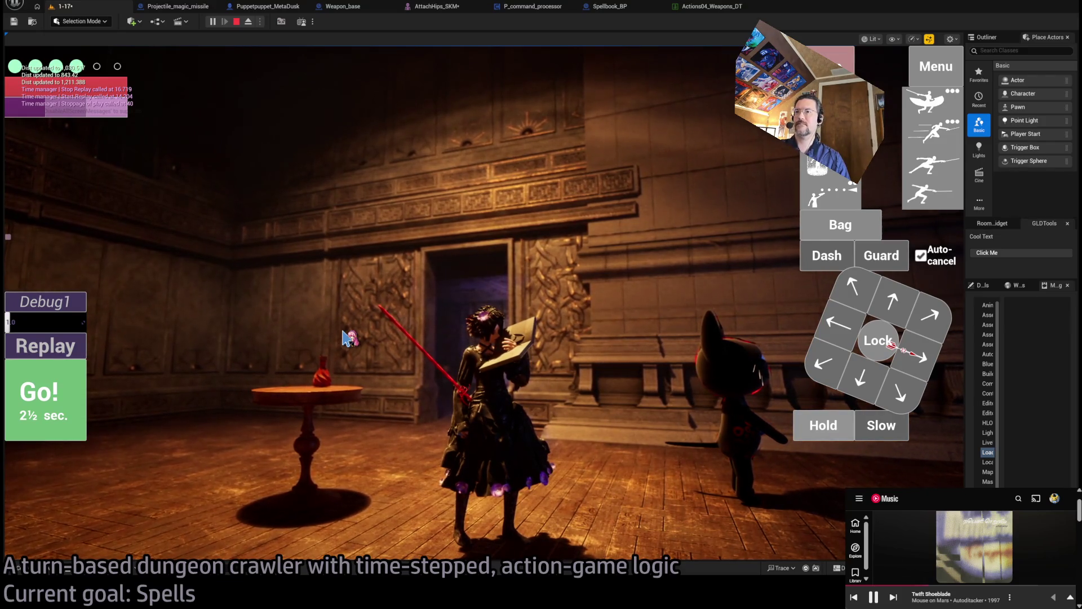
pyautogui.click(444, 6)
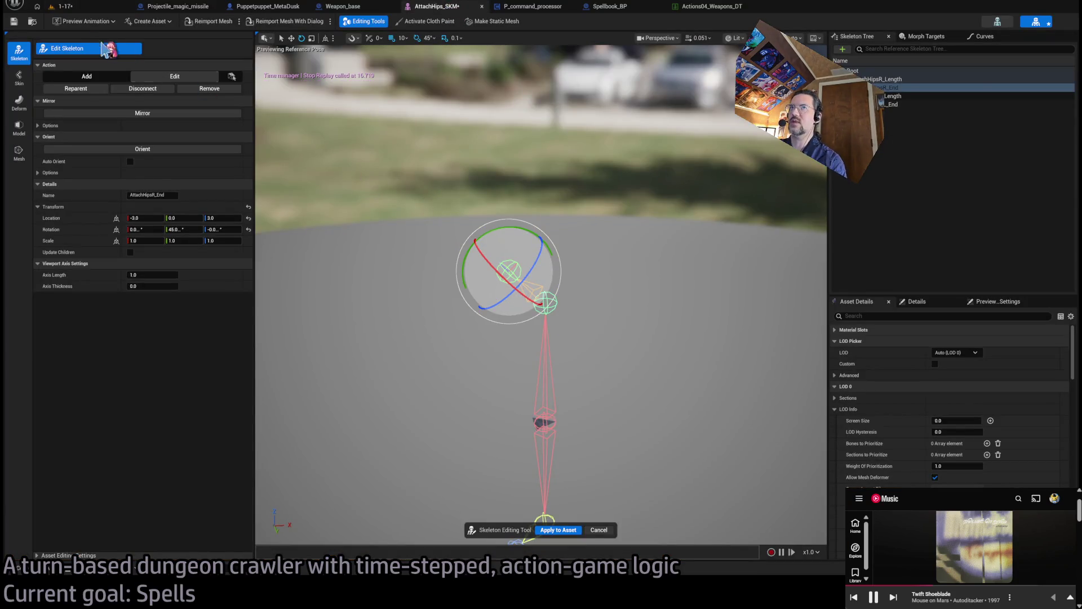
# Orbit around the skeleton and set AttachHipsR_End's X rotation to -45
pyautogui.click(586, 315)
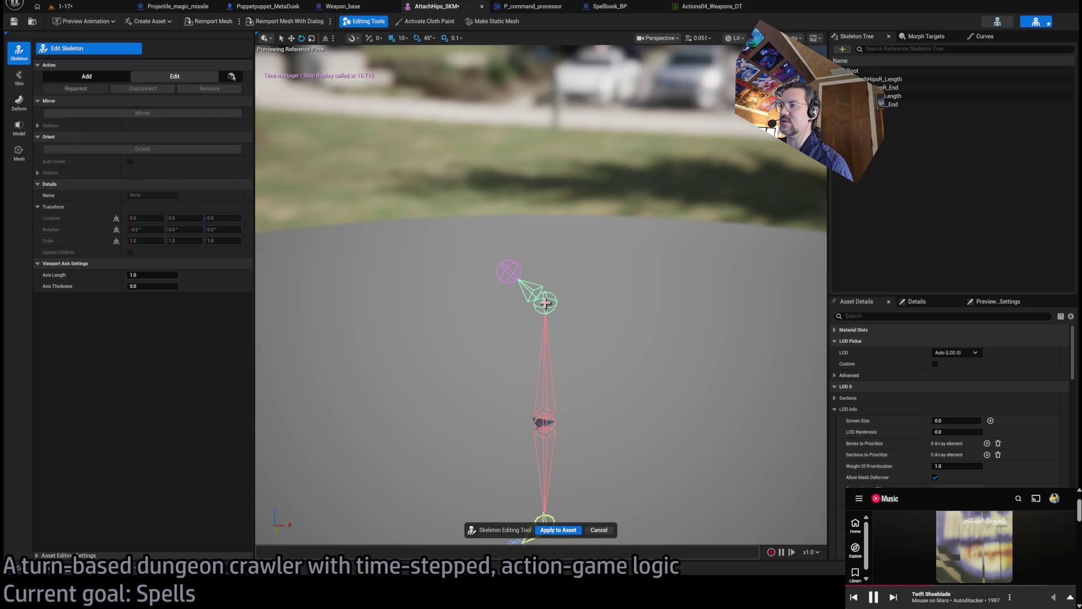
pyautogui.moveTo(586, 350)
pyautogui.mouseDown()
pyautogui.moveTo(611, 389)
pyautogui.moveTo(629, 367)
pyautogui.moveTo(514, 301)
pyautogui.mouseUp()
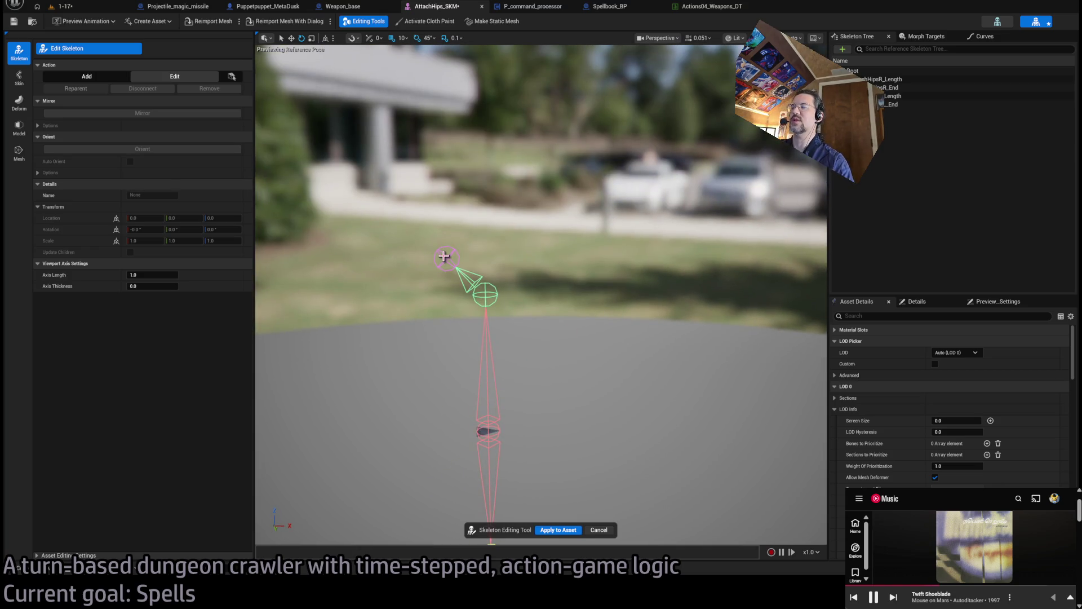
pyautogui.moveTo(444, 257)
pyautogui.mouseDown()
pyautogui.moveTo(434, 265)
pyautogui.moveTo(628, 288)
pyautogui.moveTo(643, 265)
pyautogui.moveTo(674, 258)
pyautogui.moveTo(672, 248)
pyautogui.moveTo(699, 248)
pyautogui.moveTo(592, 239)
pyautogui.mouseUp()
pyautogui.click(606, 286)
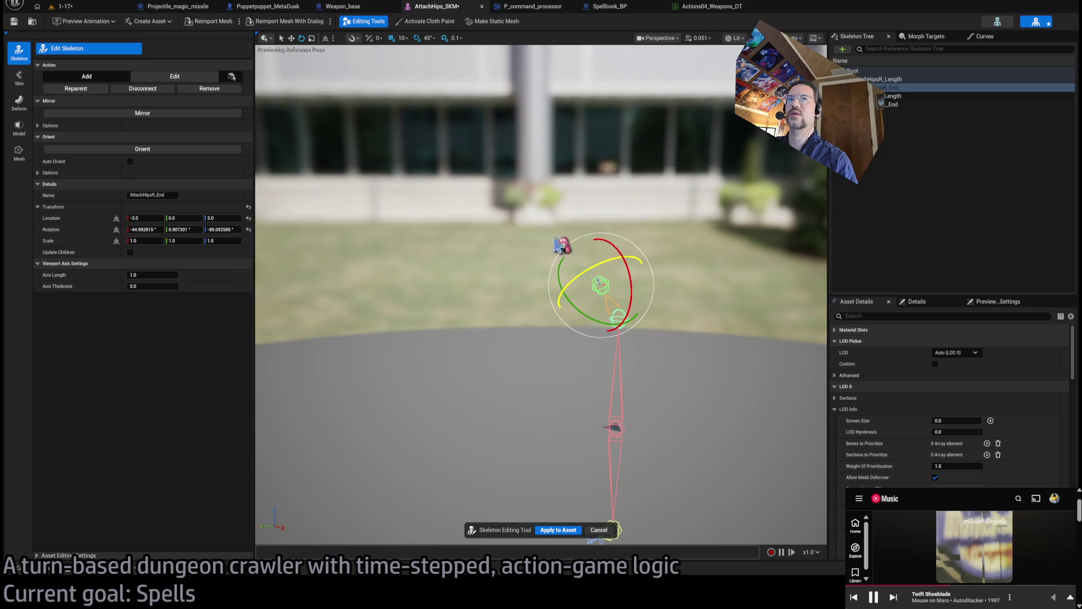
pyautogui.click(144, 229)
pyautogui.press('Tab')
pyautogui.press('Tab')
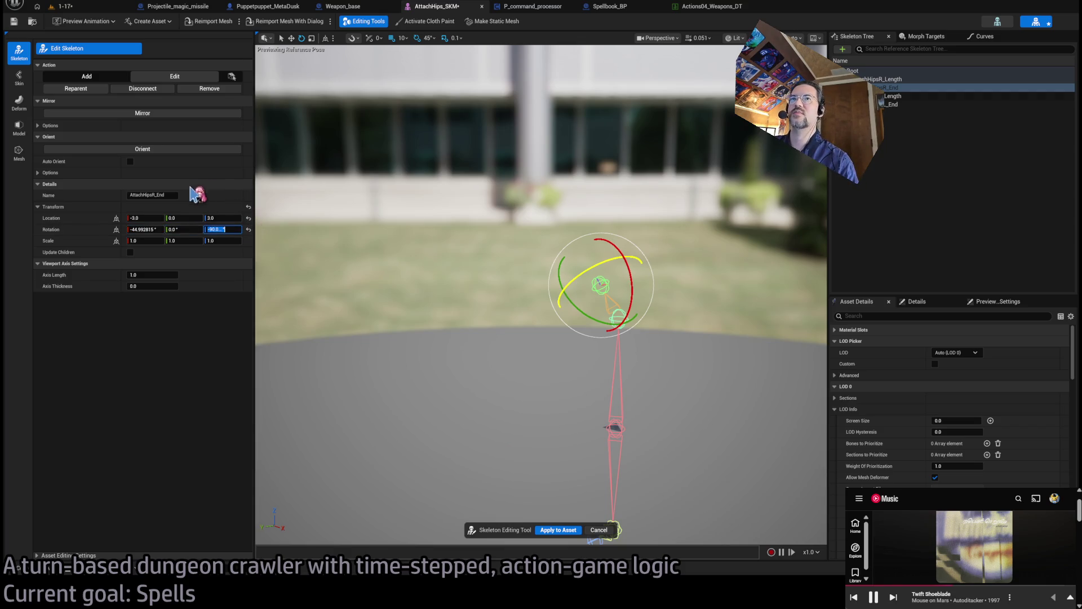
pyautogui.press('Return')
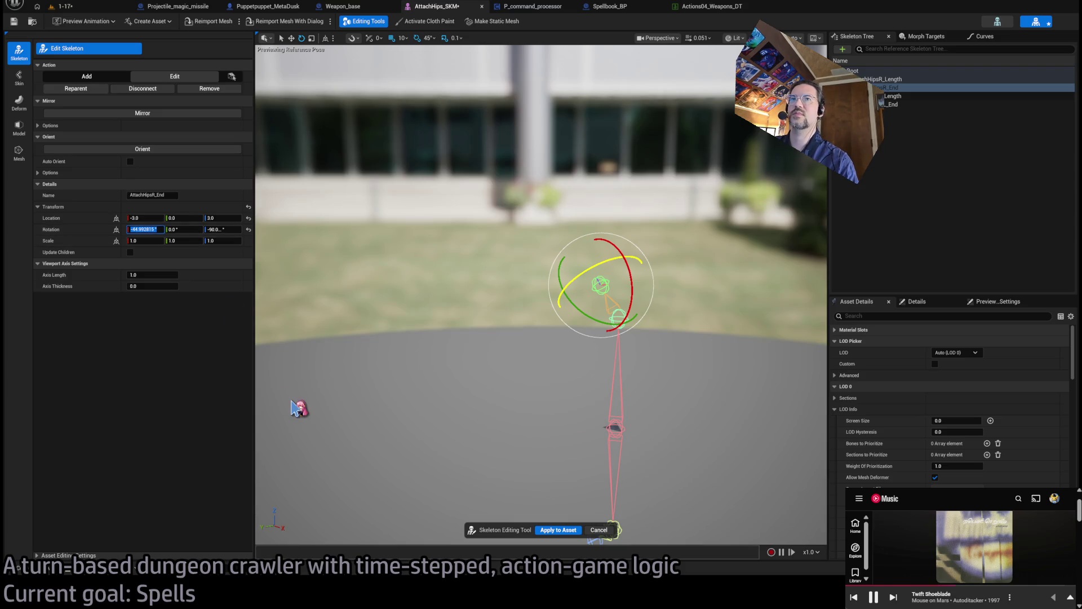
# Select and frame AttachHipsR_Length, set its Z rotation to about -90, and finish the edit
pyautogui.click(449, 247)
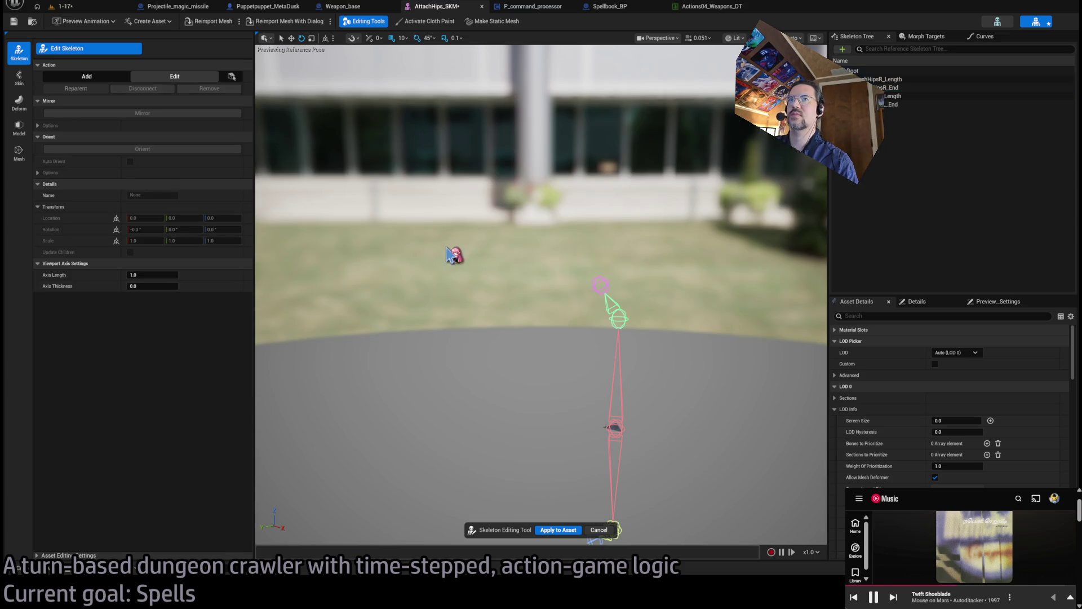
pyautogui.click(601, 281)
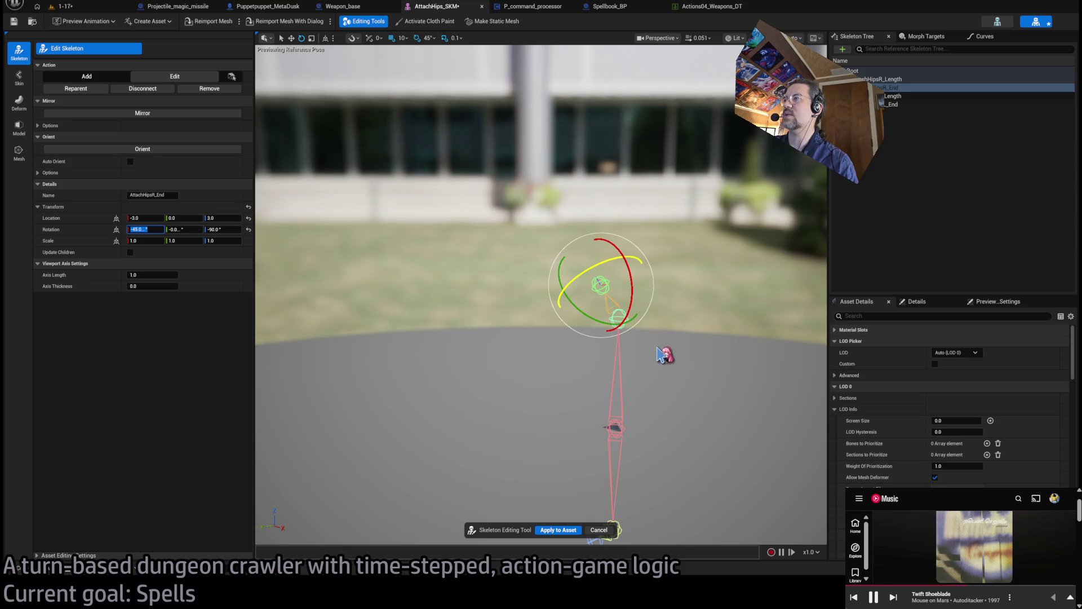
pyautogui.click(618, 317)
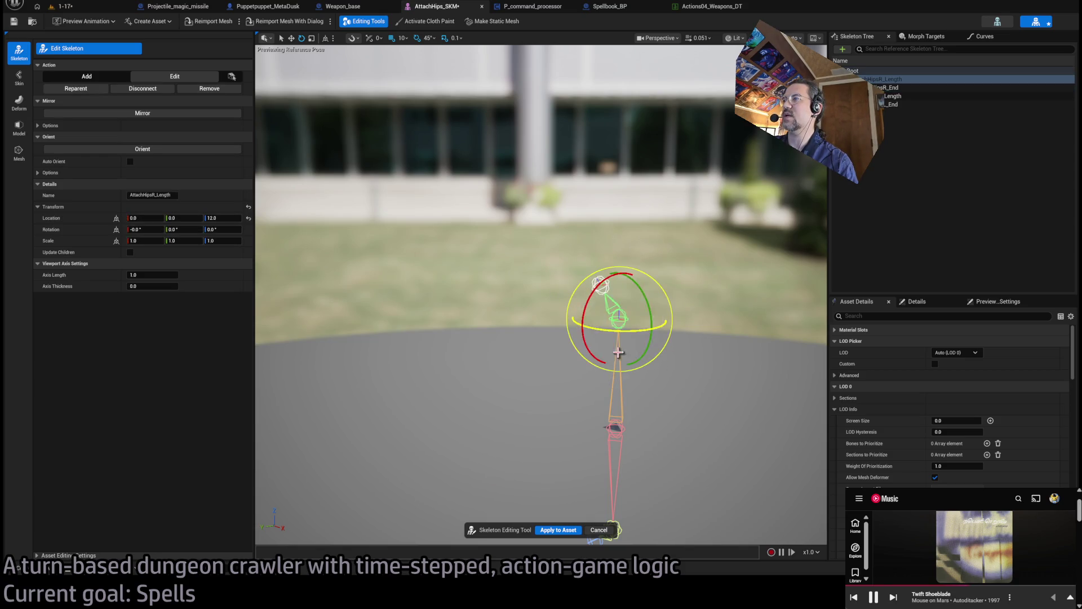
pyautogui.press('f')
pyautogui.moveTo(542, 316)
pyautogui.mouseDown()
pyautogui.moveTo(542, 372)
pyautogui.moveTo(508, 372)
pyautogui.moveTo(520, 372)
pyautogui.moveTo(497, 313)
pyautogui.moveTo(596, 304)
pyautogui.mouseUp()
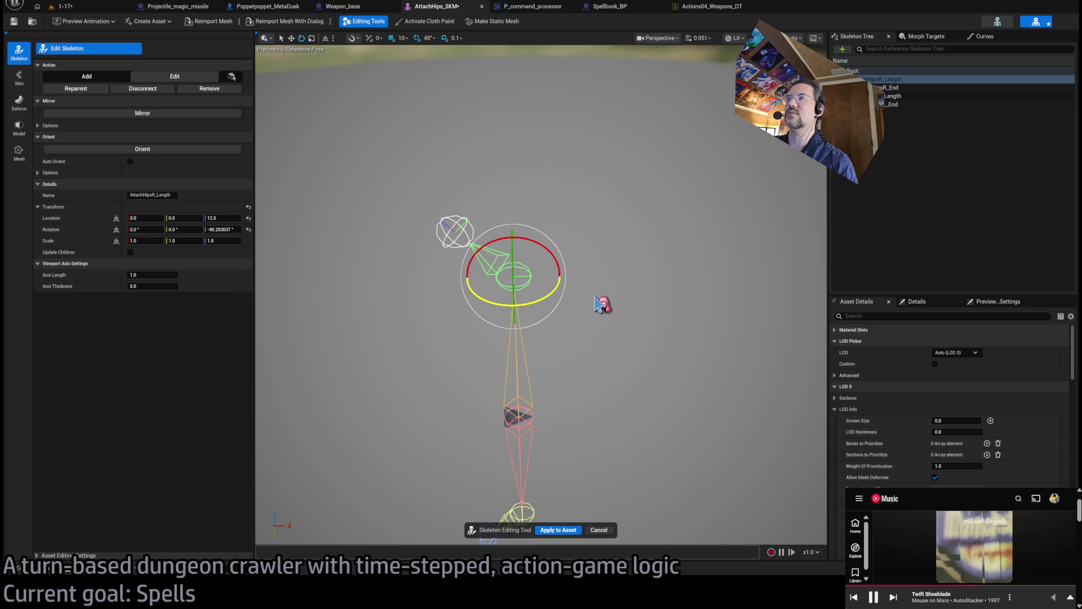
pyautogui.click(223, 229)
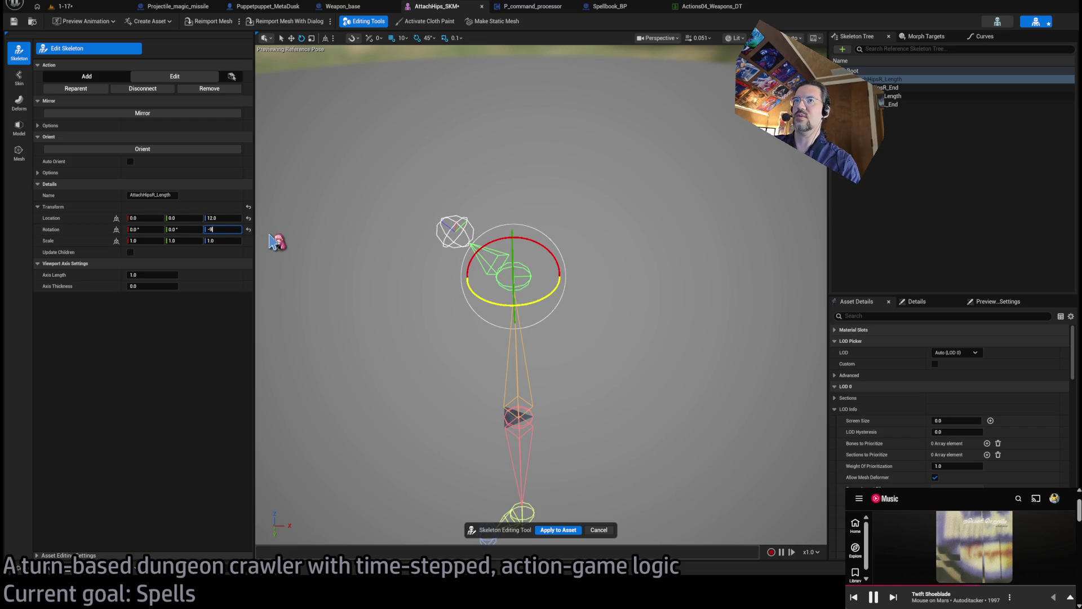
pyautogui.click(556, 540)
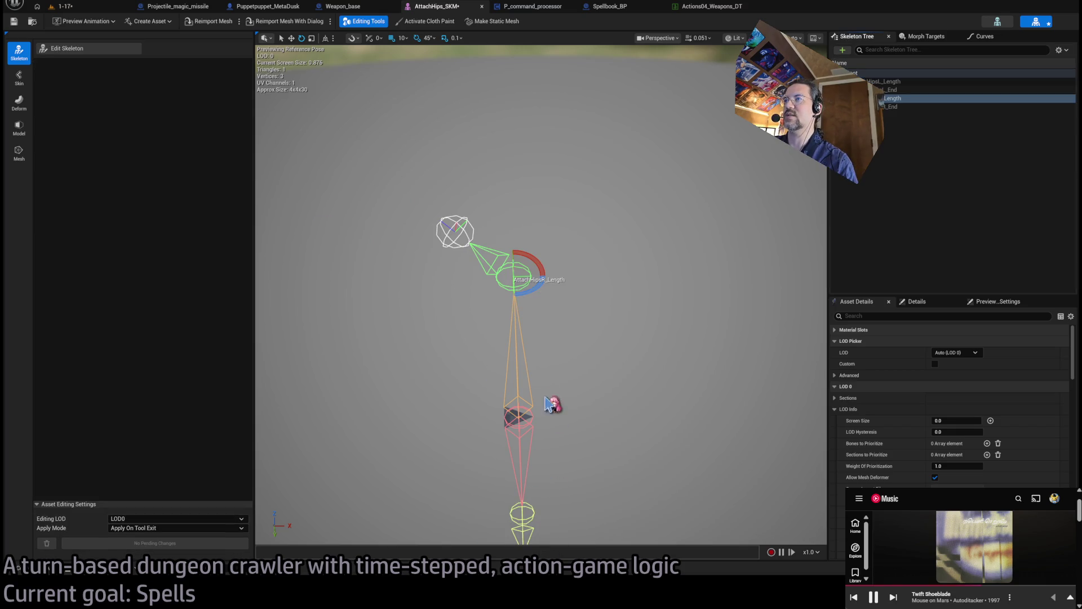
# Replay the turn in the 1-17 dungeon level, then return to the AttachHips_SKM skeleton view
pyautogui.click(63, 6)
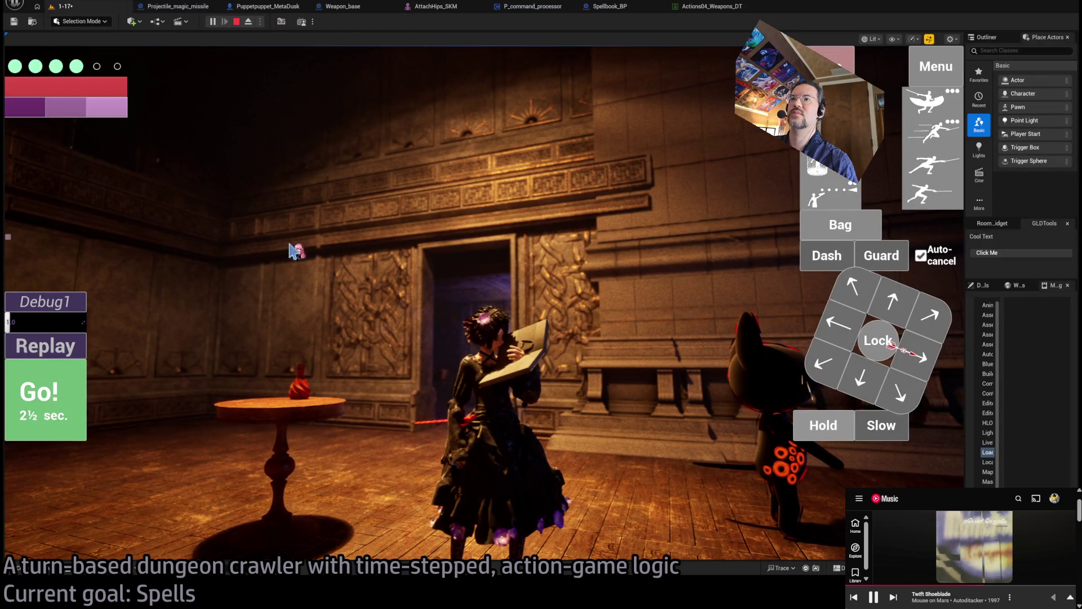
pyautogui.click(72, 348)
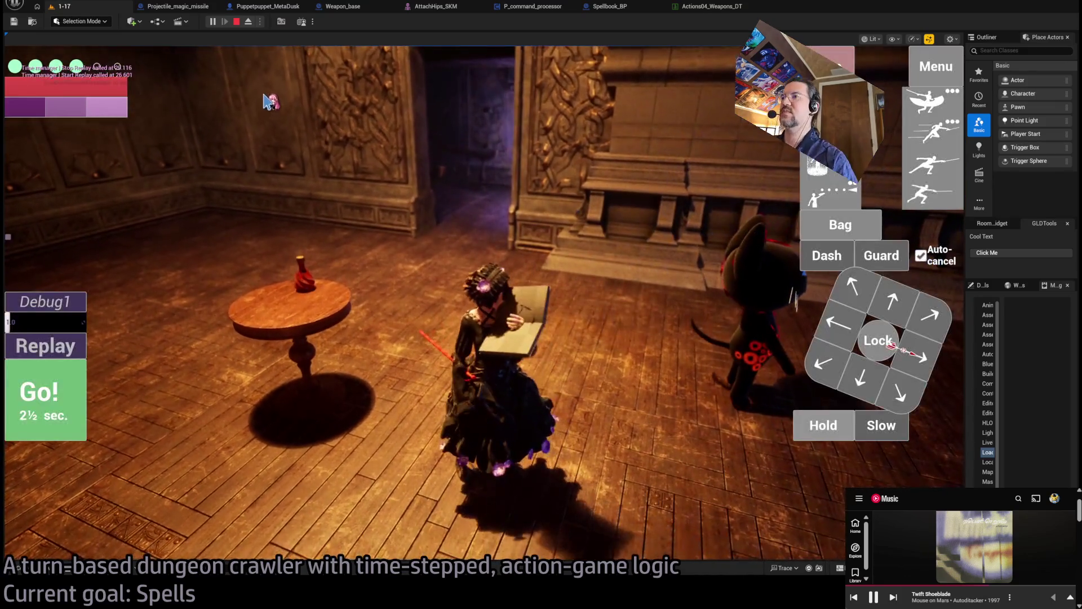
pyautogui.click(437, 200)
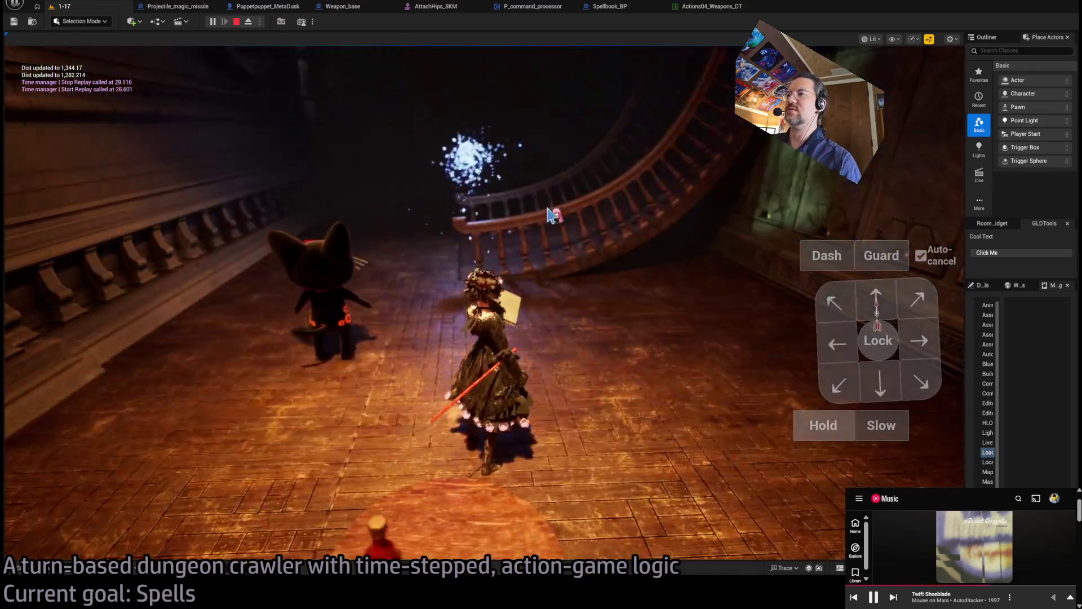
pyautogui.hotkey('shift', 'F1')
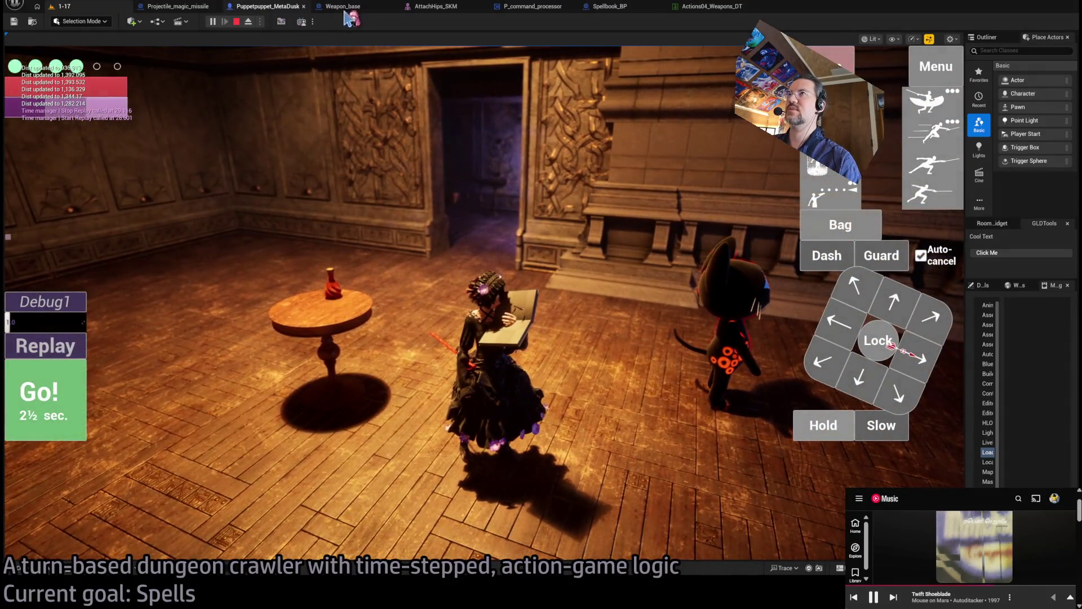
pyautogui.click(432, 7)
pyautogui.moveTo(611, 316); pyautogui.dragTo(642, 237)
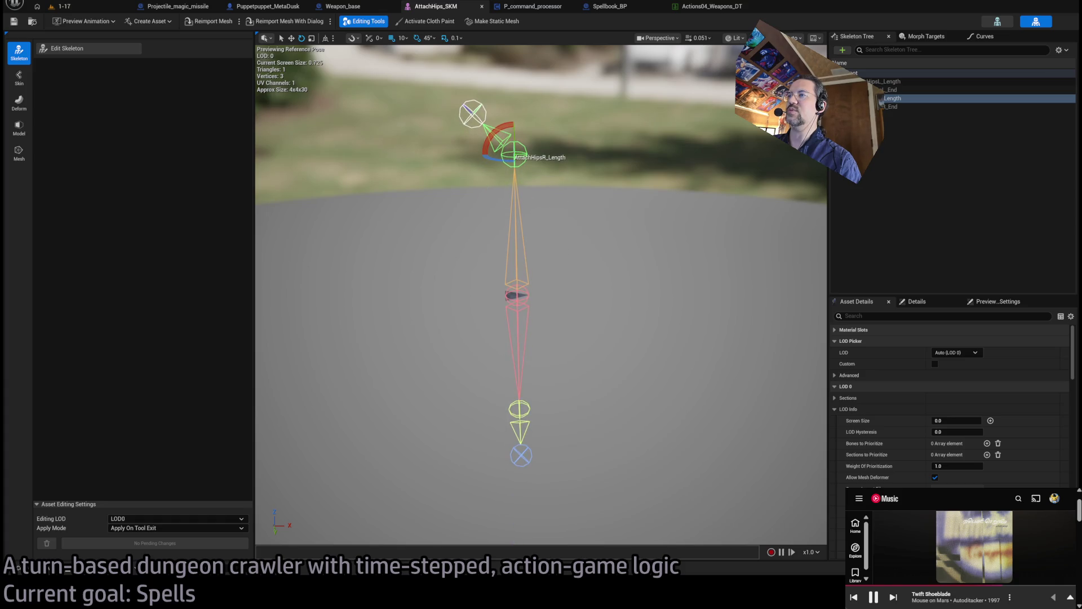
pyautogui.click(526, 413)
pyautogui.moveTo(526, 413); pyautogui.dragTo(535, 396)
pyautogui.press('f')
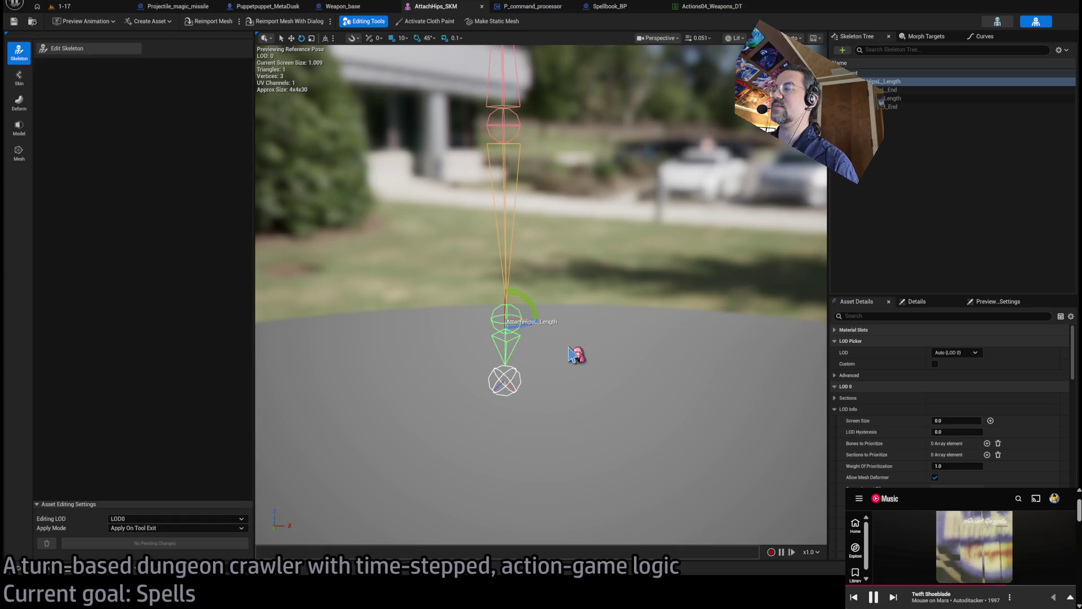
pyautogui.moveTo(575, 354)
pyautogui.mouseDown()
pyautogui.moveTo(609, 345)
pyautogui.moveTo(609, 293)
pyautogui.moveTo(517, 329)
pyautogui.moveTo(546, 316)
pyautogui.moveTo(546, 376)
pyautogui.moveTo(579, 388)
pyautogui.mouseUp()
pyautogui.click(542, 385)
pyautogui.click(561, 395)
pyautogui.click(538, 381)
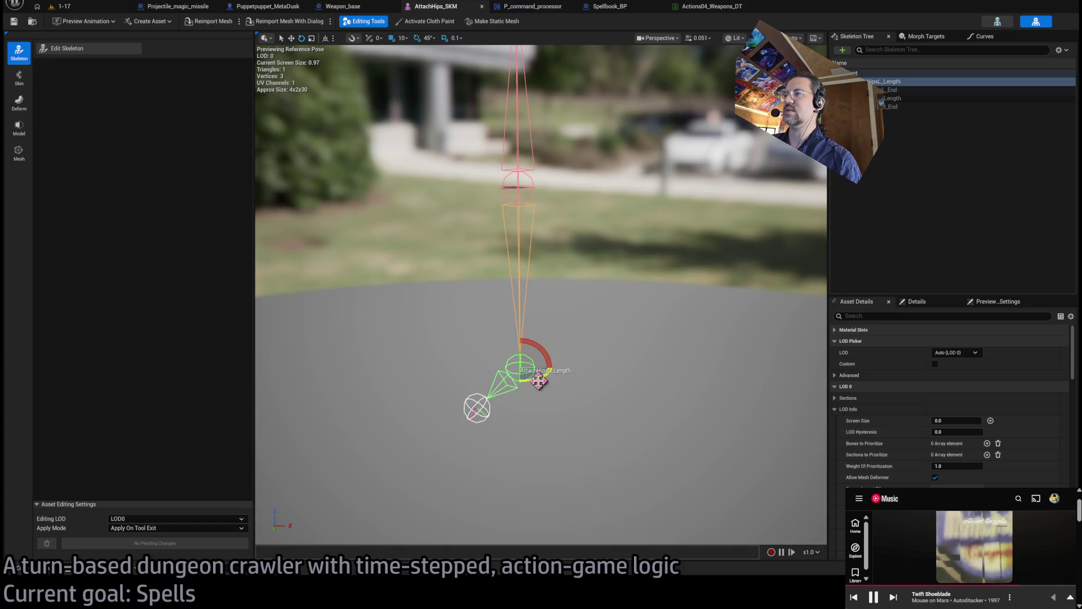
pyautogui.moveTo(546, 374); pyautogui.dragTo(522, 380)
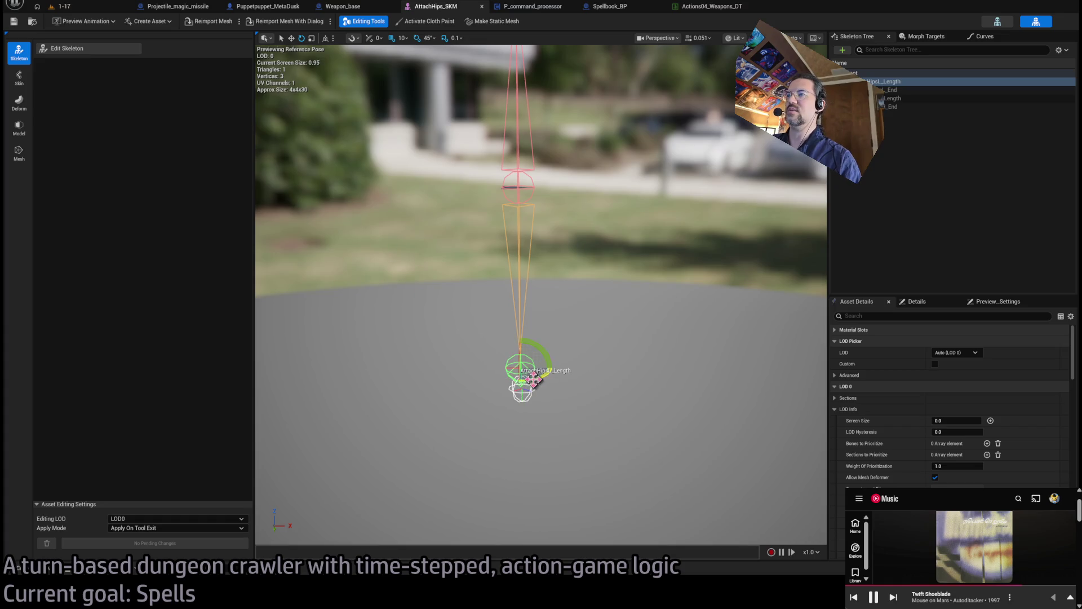
pyautogui.click(542, 386)
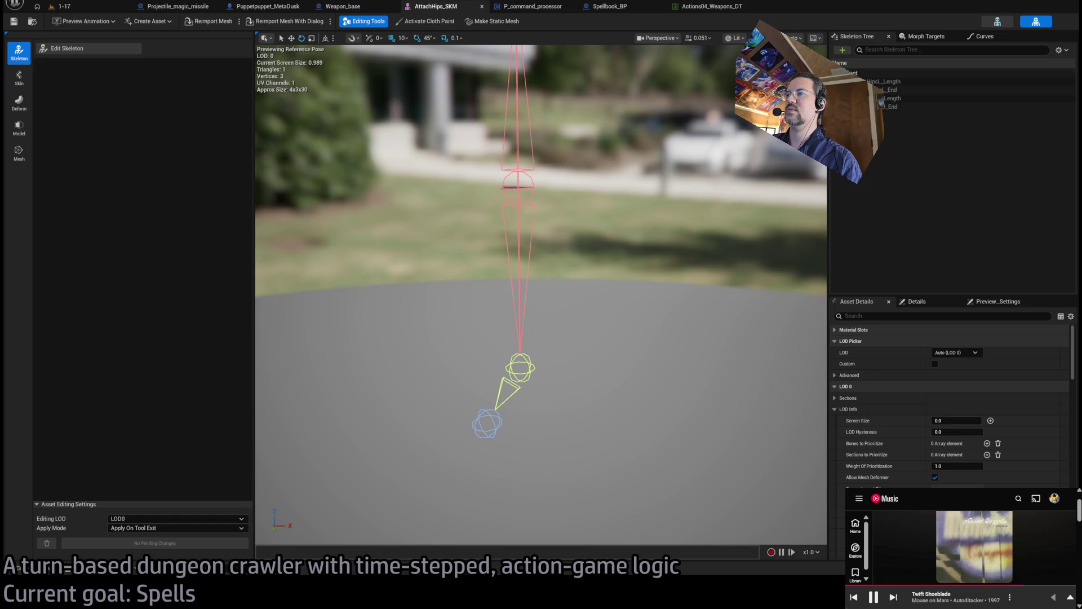
# Enter skeleton editing and select AttachHipsL_Length, rotating it with the gizmo
pyautogui.click(533, 380)
pyautogui.moveTo(533, 382); pyautogui.dragTo(445, 297)
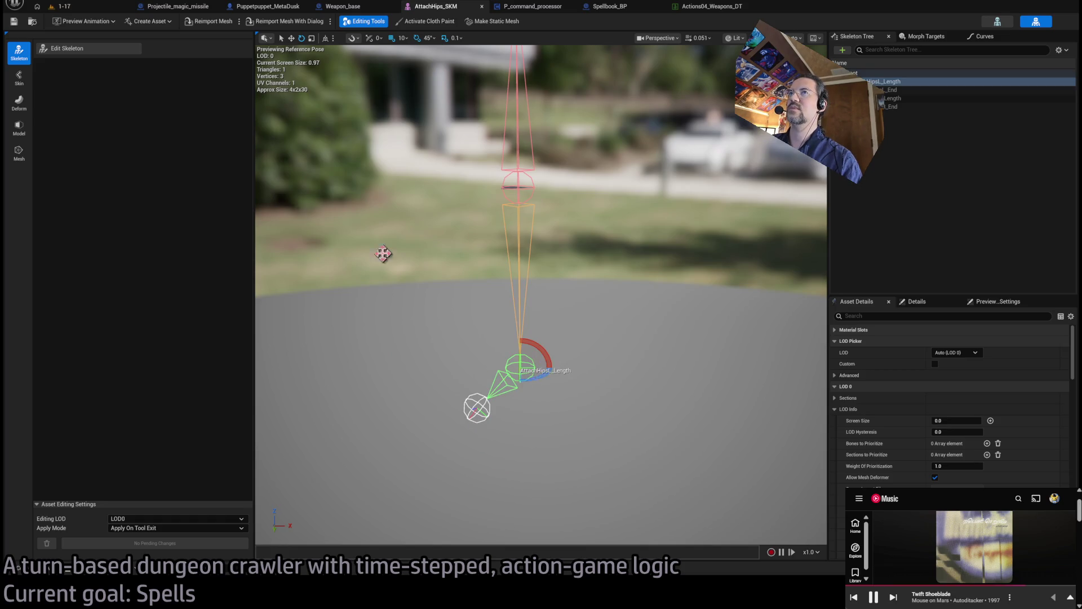
pyautogui.click(79, 50)
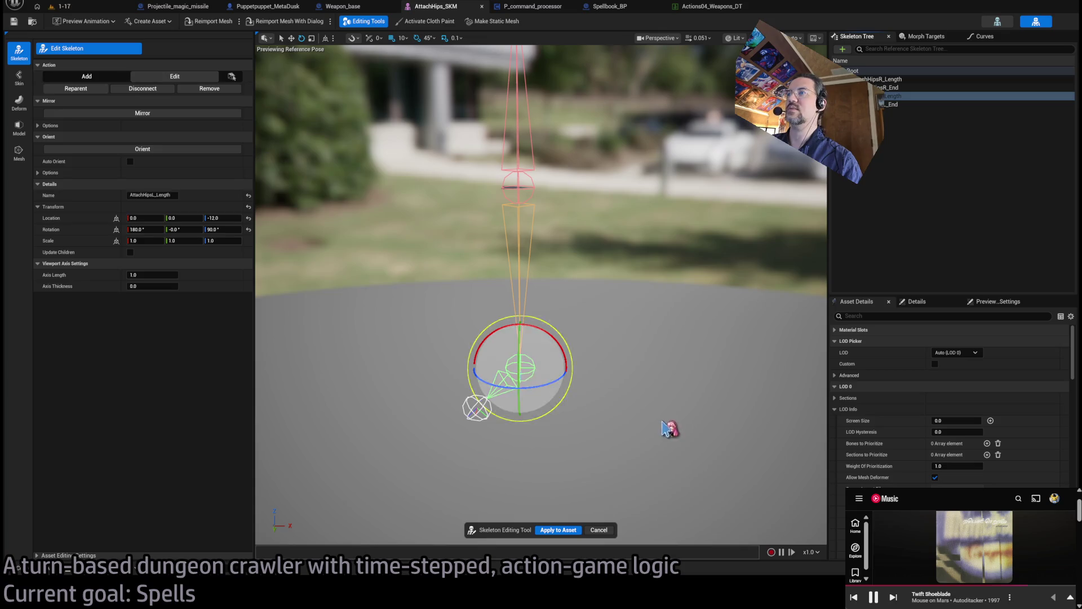
pyautogui.click(537, 380)
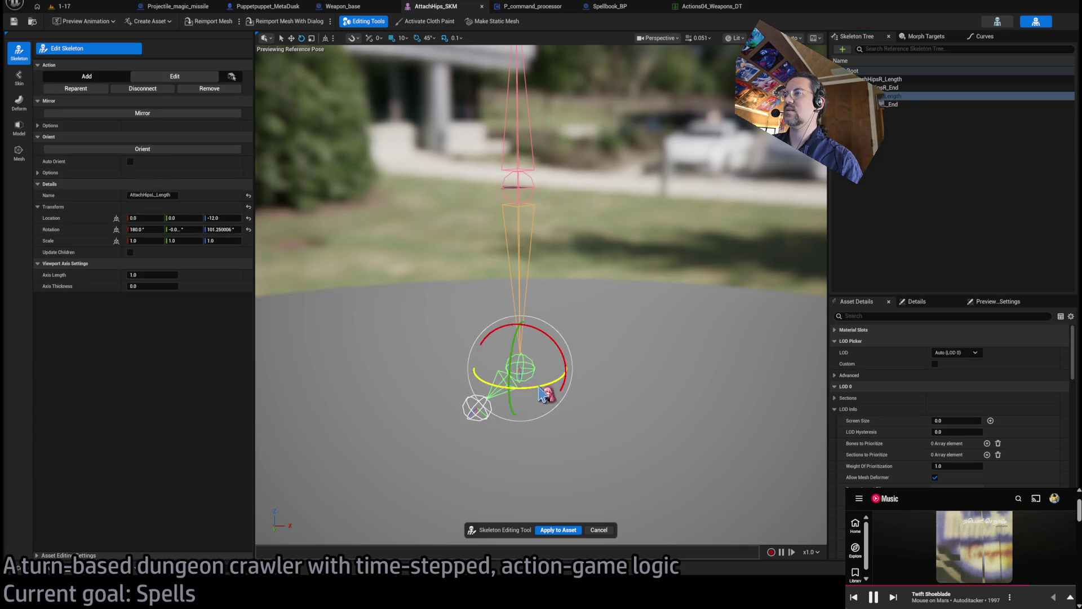
pyautogui.moveTo(507, 395); pyautogui.dragTo(446, 394)
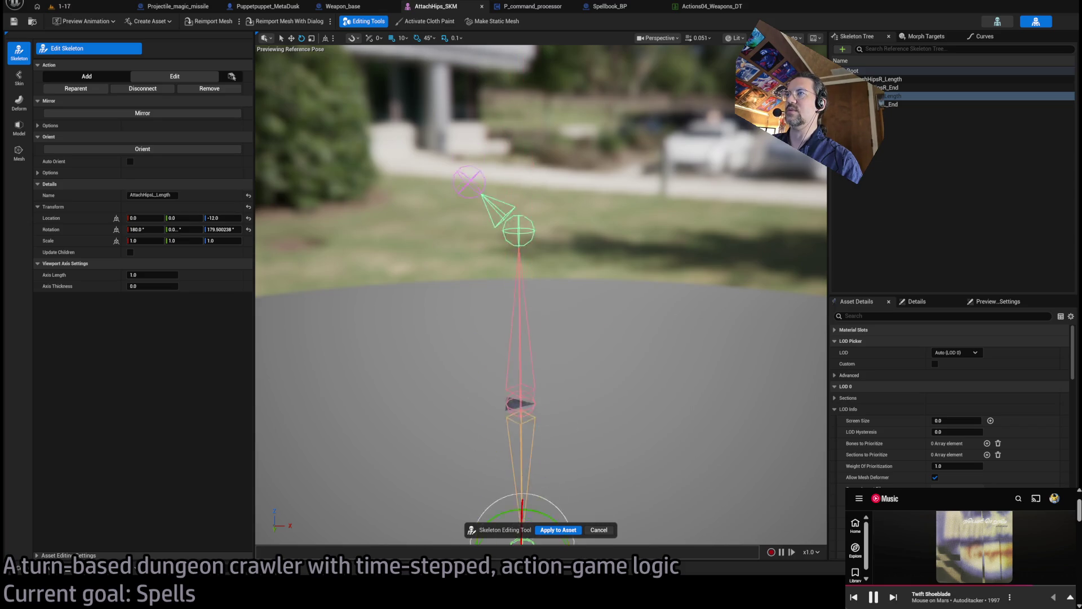
pyautogui.click(510, 260)
pyautogui.moveTo(529, 324)
pyautogui.mouseDown()
pyautogui.moveTo(558, 316)
pyautogui.moveTo(581, 333)
pyautogui.moveTo(529, 324)
pyautogui.moveTo(551, 334)
pyautogui.moveTo(638, 314)
pyautogui.moveTo(406, 345)
pyautogui.mouseUp()
pyautogui.click(524, 328)
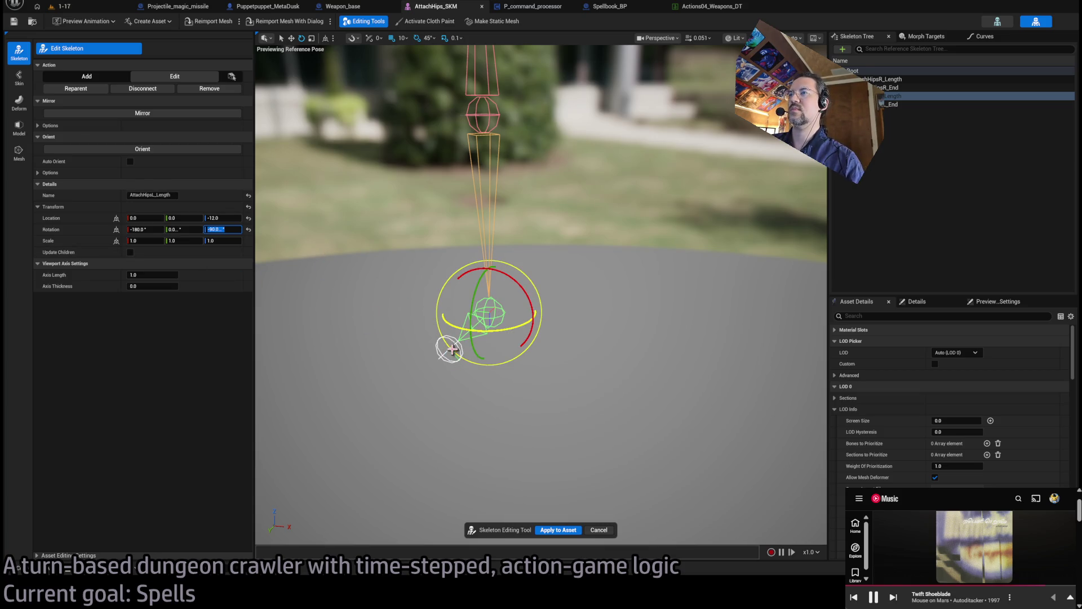
# Set AttachHipsL_Length's Z rotation to 90
pyautogui.click(518, 427)
pyautogui.click(495, 320)
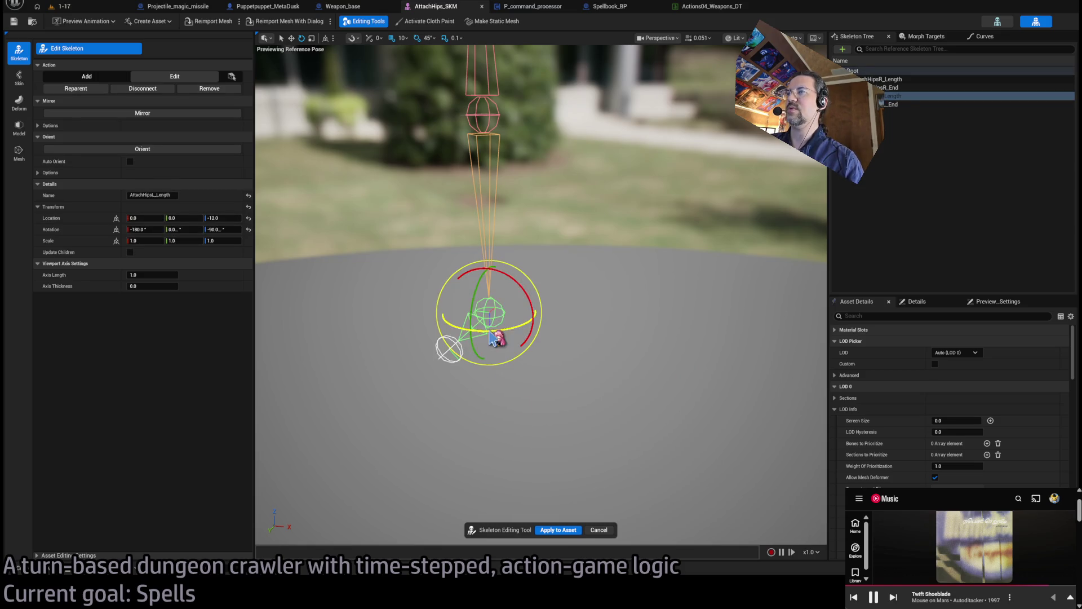
pyautogui.moveTo(770, 275)
pyautogui.mouseDown()
pyautogui.moveTo(577, 225)
pyautogui.moveTo(539, 231)
pyautogui.mouseUp()
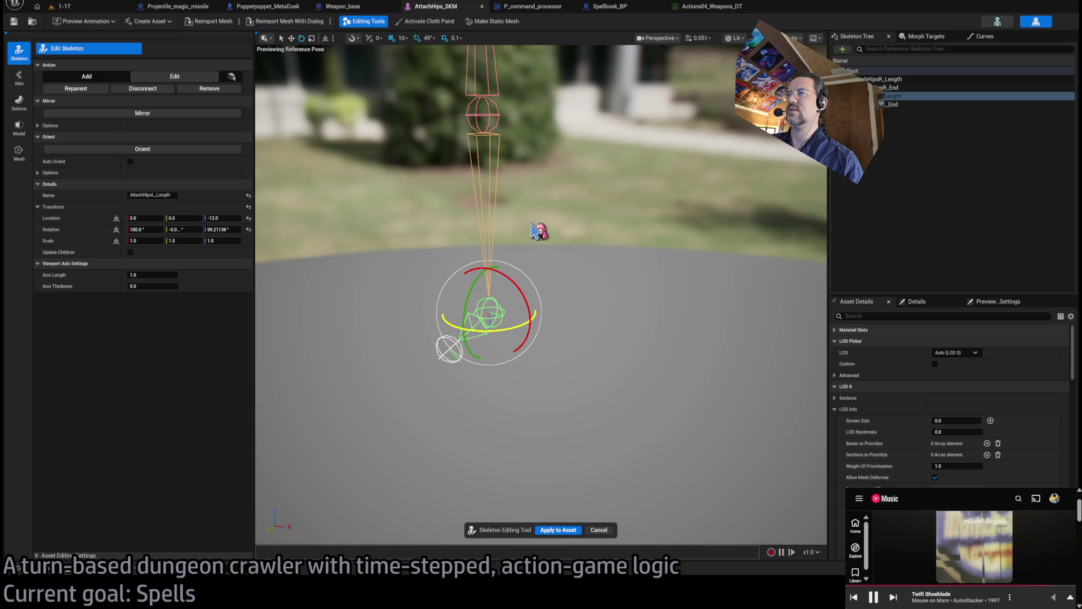
pyautogui.write('90')
pyautogui.press('Return')
# Review the AttachHipsL_End joint's rotation and apply the skeleton edits to the asset
pyautogui.click(442, 355)
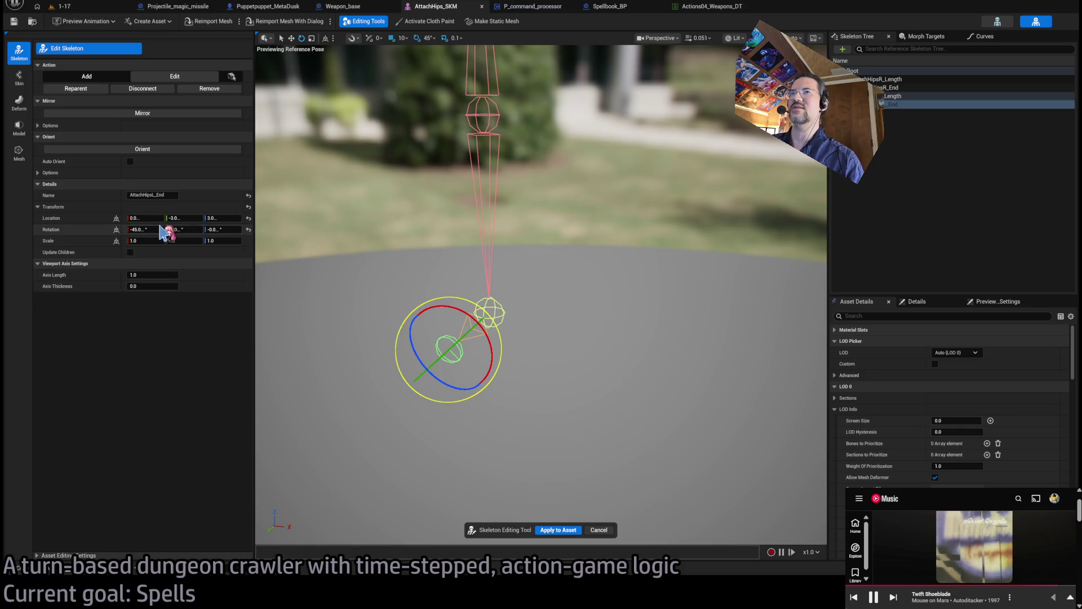
pyautogui.click(155, 226)
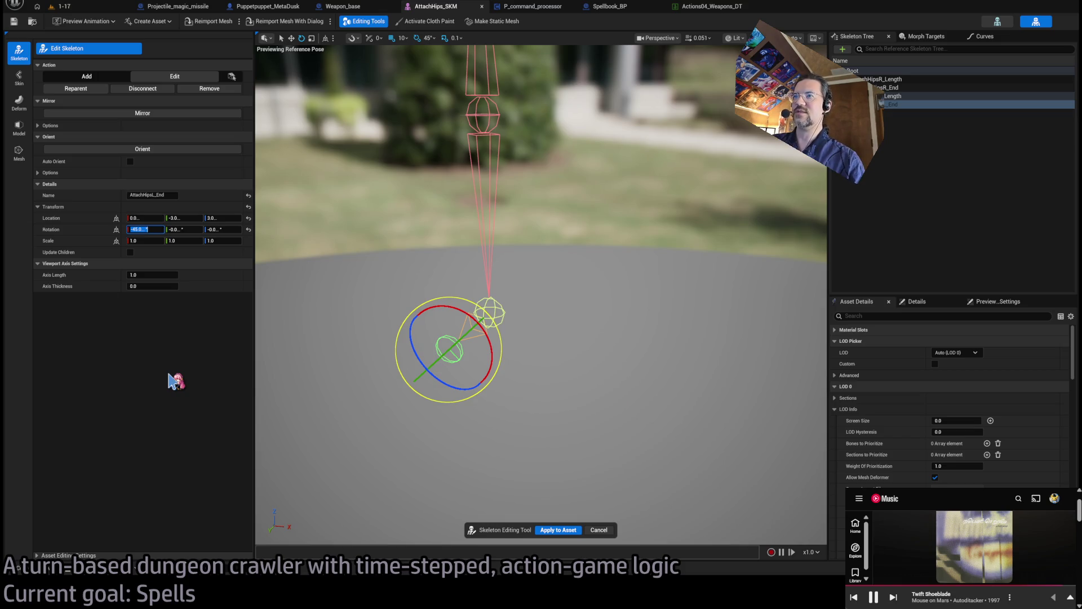
pyautogui.moveTo(462, 372)
pyautogui.mouseDown()
pyautogui.moveTo(508, 389)
pyautogui.moveTo(356, 412)
pyautogui.moveTo(389, 437)
pyautogui.mouseUp()
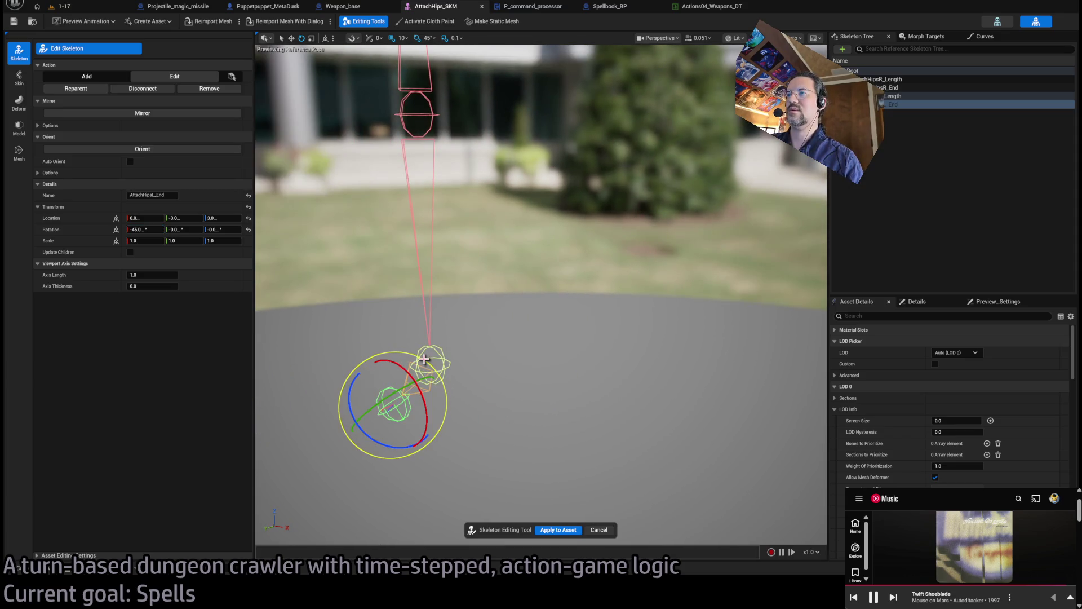
pyautogui.click(480, 403)
pyautogui.click(451, 366)
pyautogui.click(420, 434)
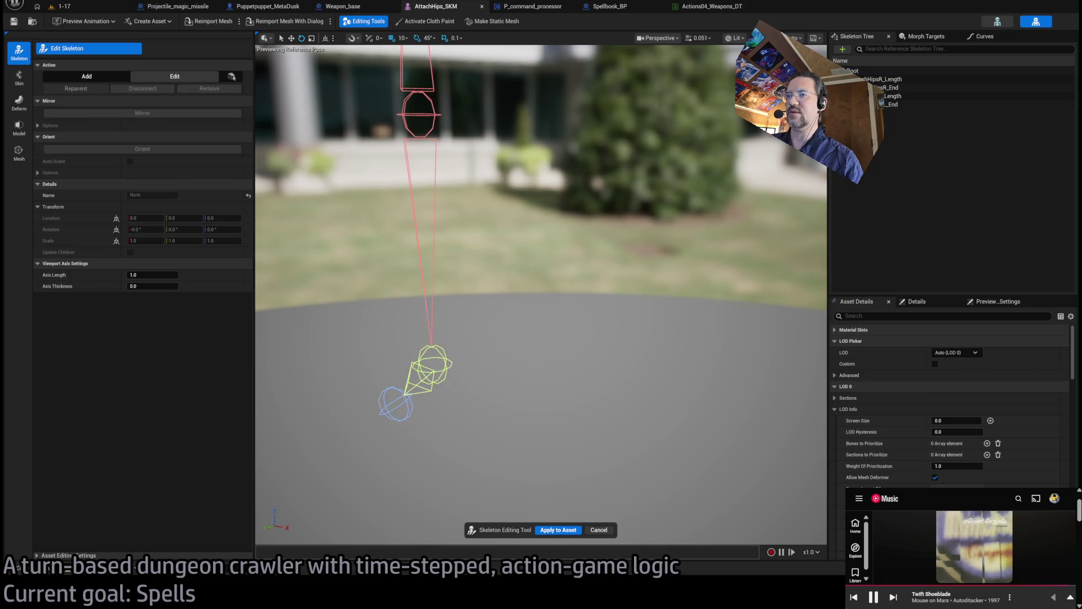
pyautogui.click(396, 418)
pyautogui.click(547, 525)
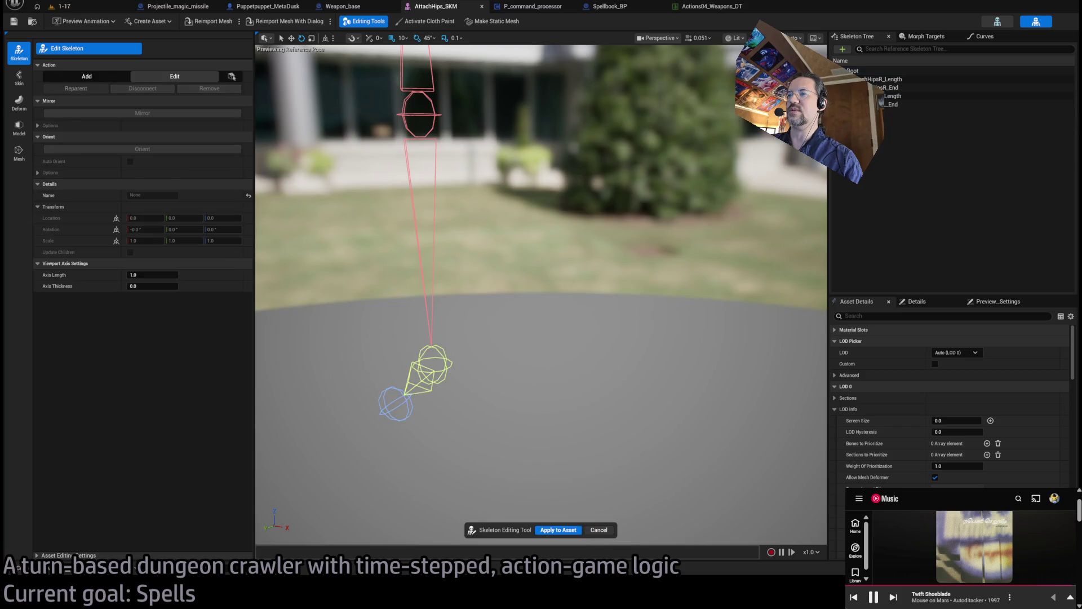
pyautogui.click(570, 534)
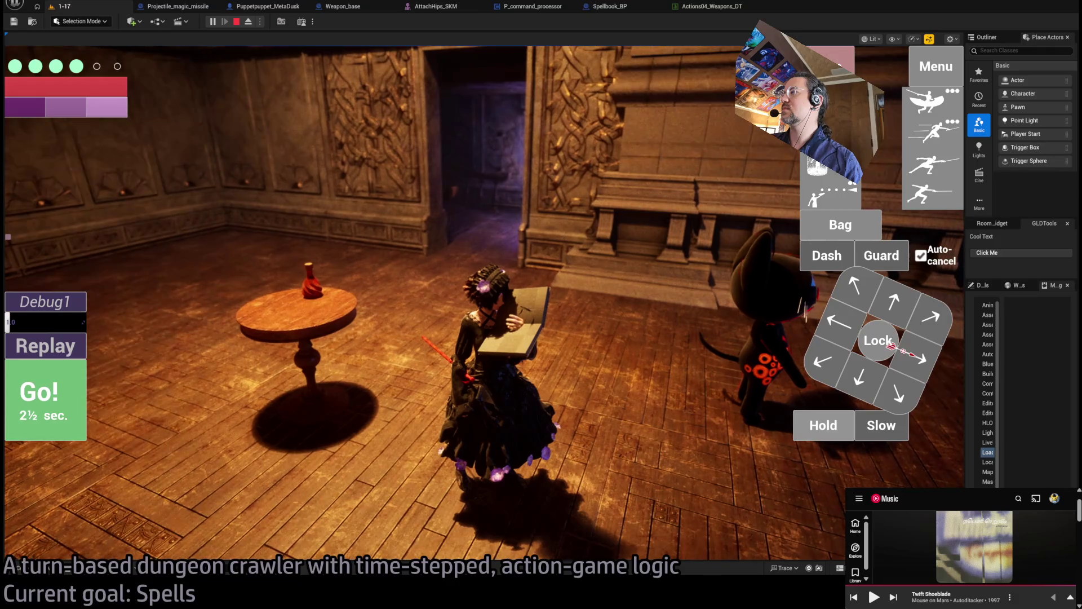
# Switch the music to 'Sui Shop', then replay the 1-17 turn with a queued Hold and stop play
pyautogui.click(1070, 597)
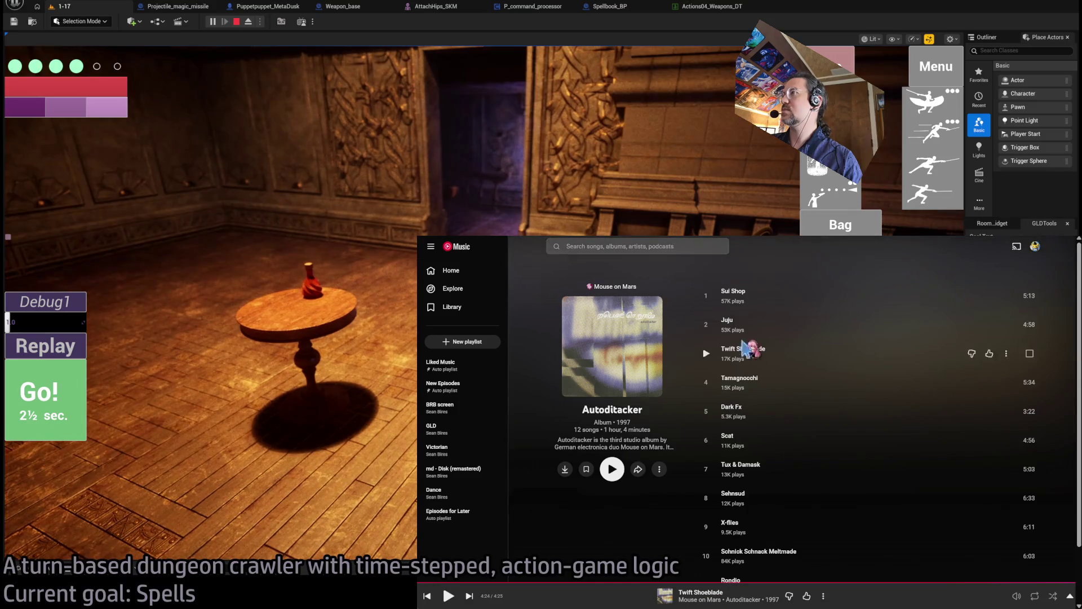
pyautogui.click(707, 296)
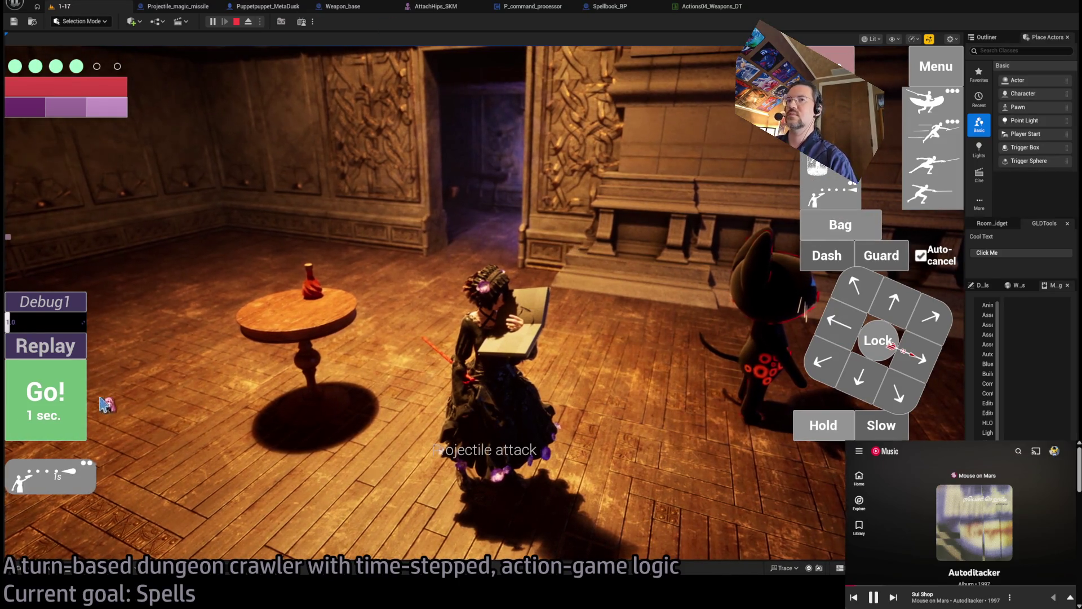
pyautogui.click(813, 429)
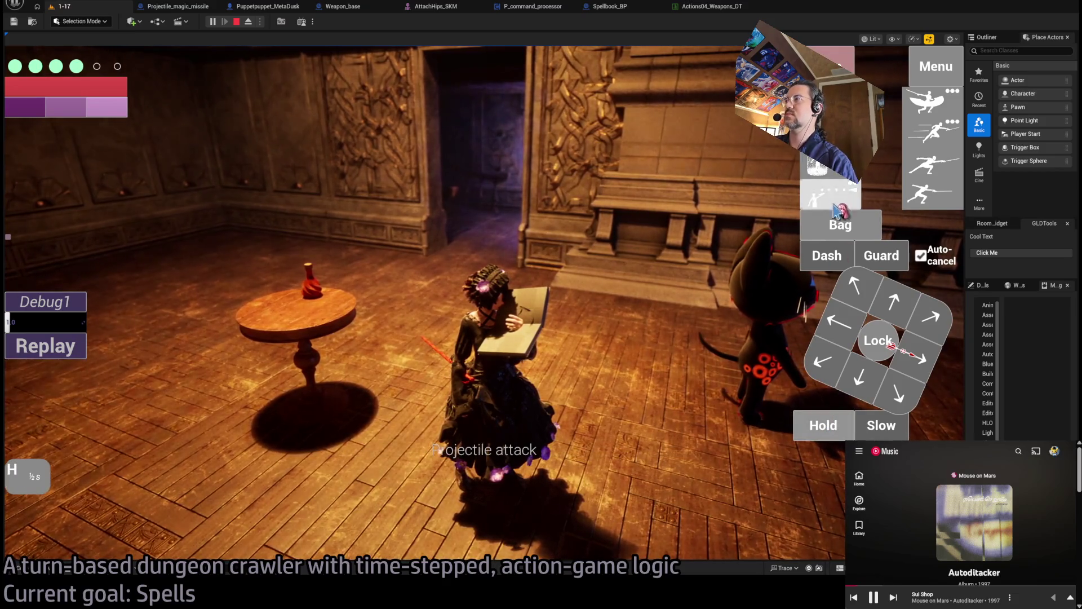
pyautogui.click(73, 345)
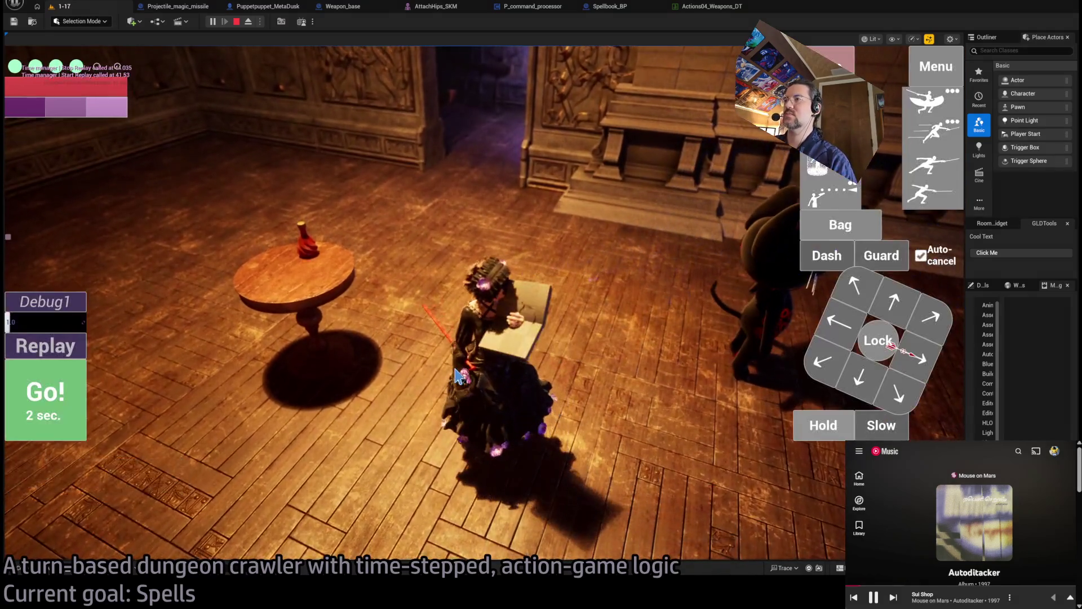
pyautogui.press('space')
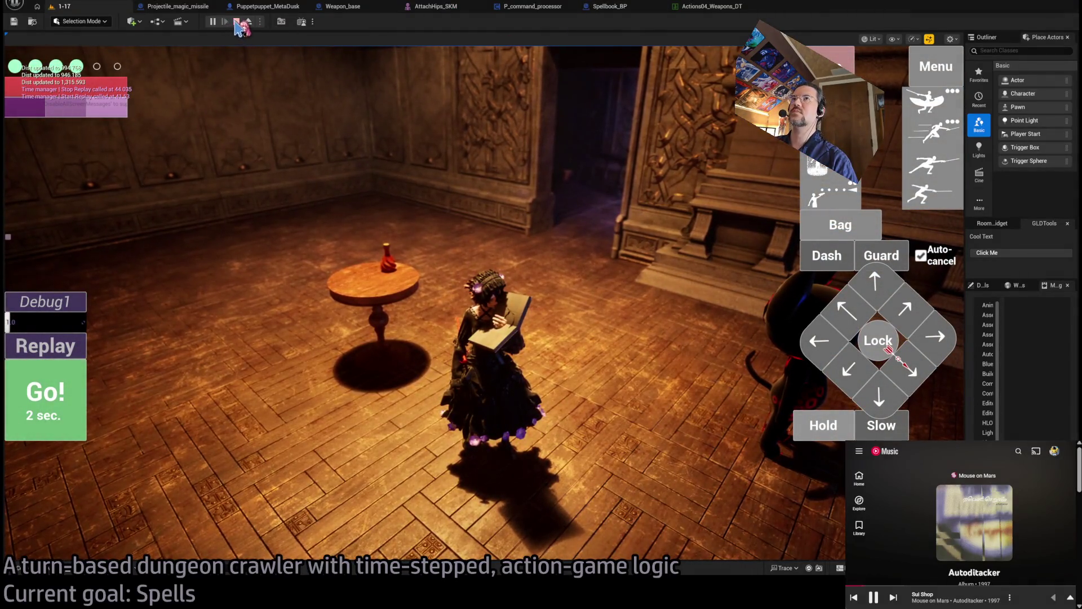
pyautogui.click(236, 22)
# Find and open Rapier_BP through the asset search, then close the search tab
pyautogui.hotkey('ctrl', 'p')
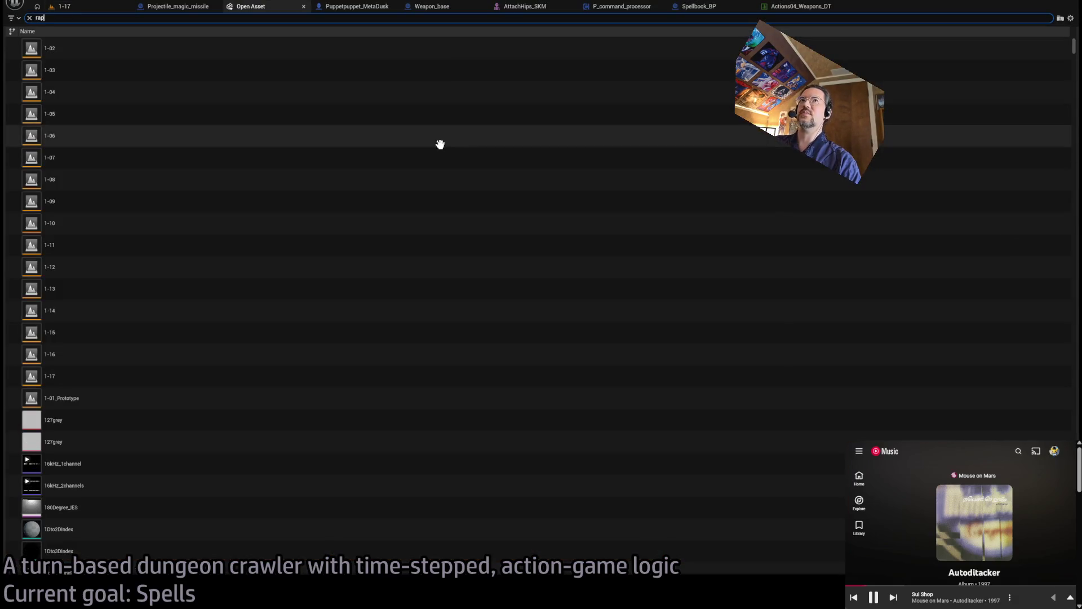
pyautogui.write('ier')
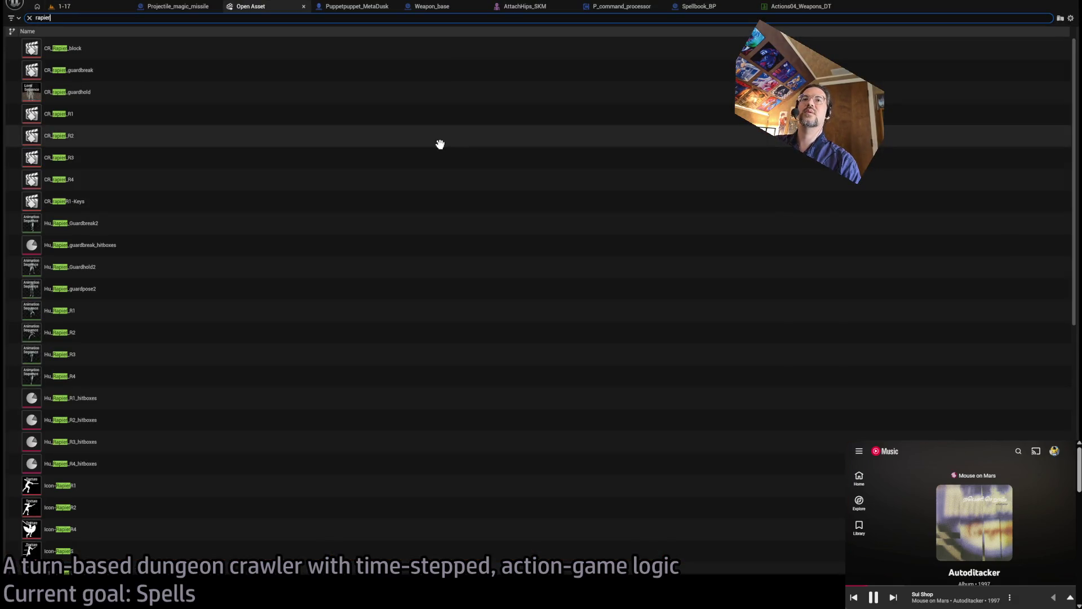
pyautogui.write('_bp')
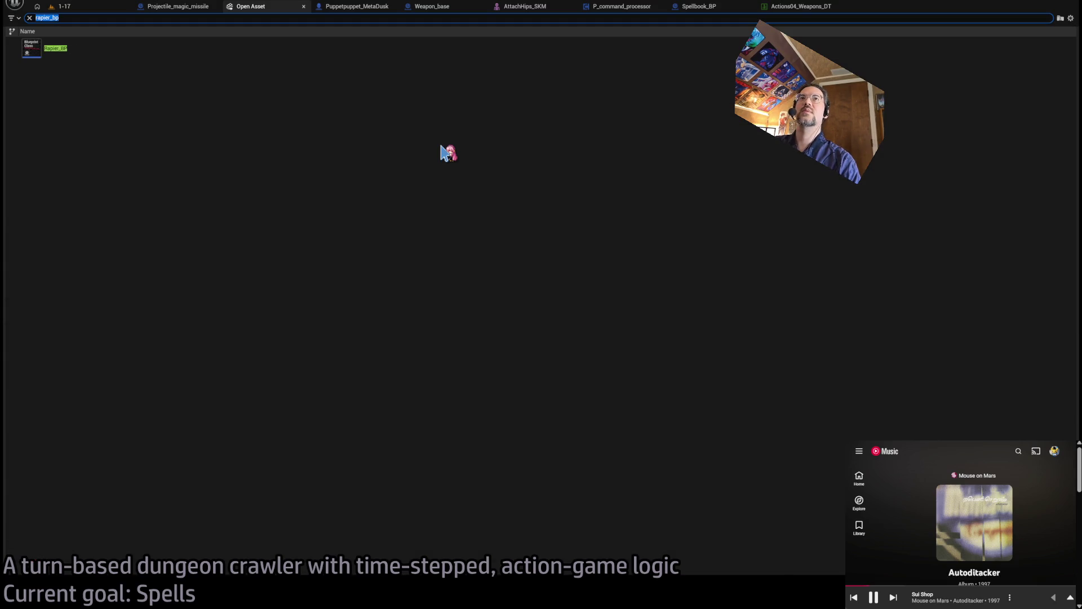
pyautogui.click(126, 47)
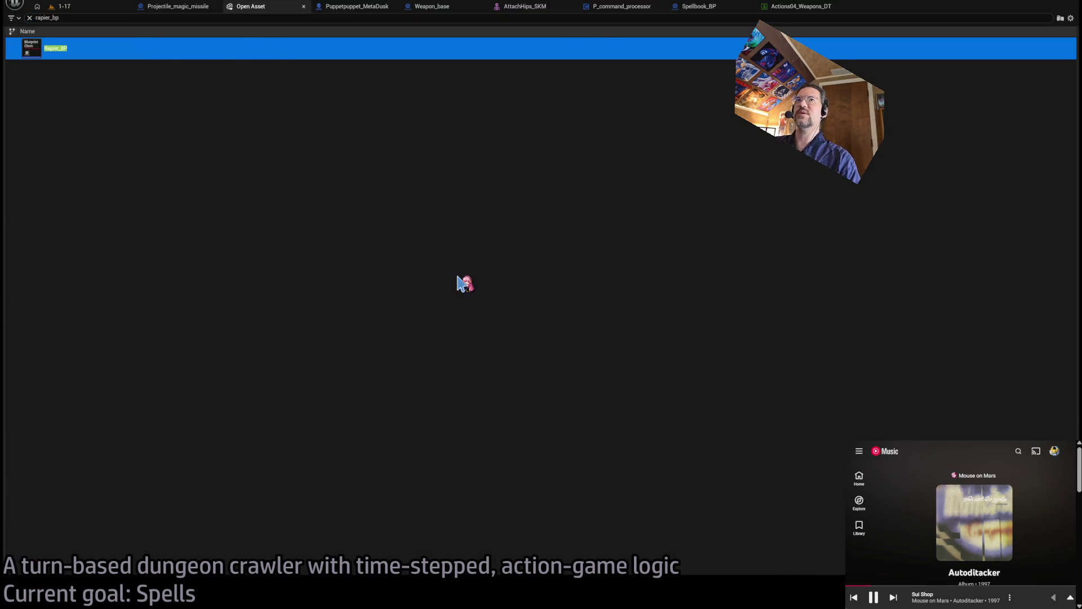
pyautogui.press('Return')
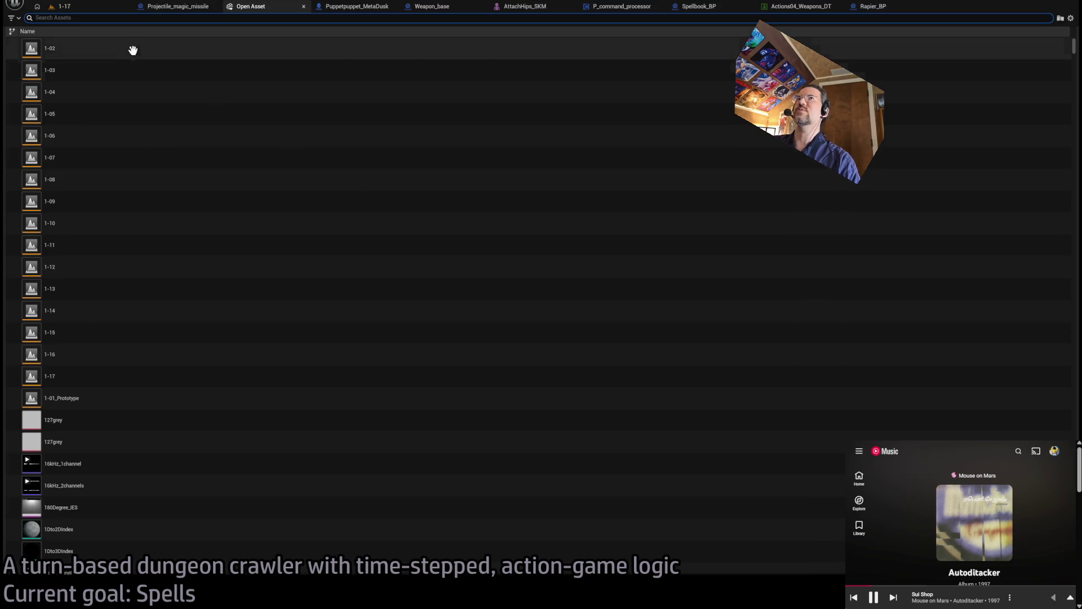
pyautogui.click(303, 6)
pyautogui.click(611, 7)
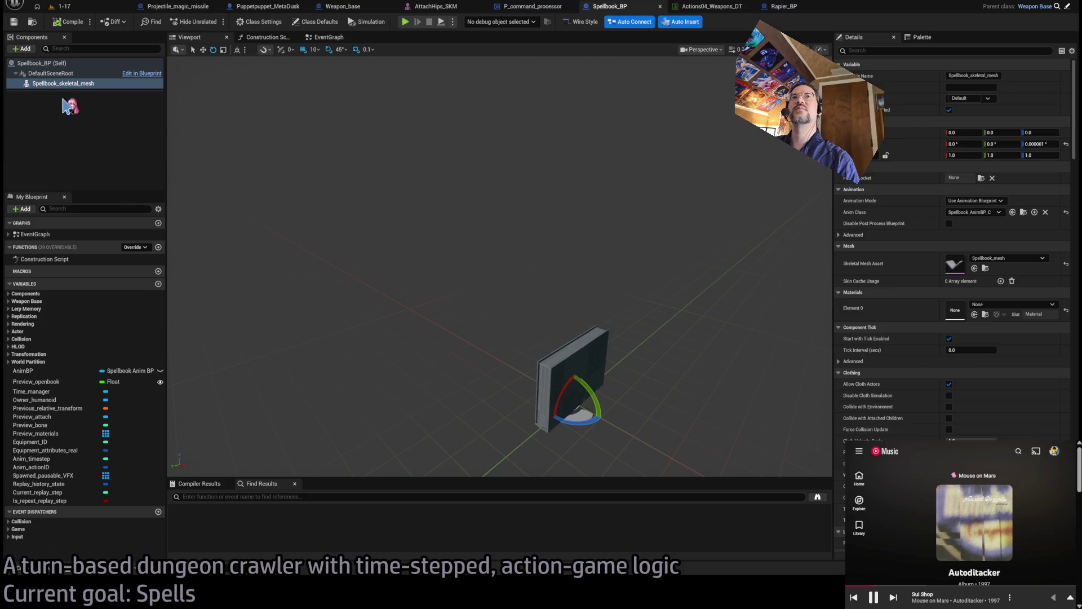
# Paste an Arrow component into Spellbook_BP and place it directly under DefaultSceneRoot
pyautogui.hotkey('ctrl', 'v')
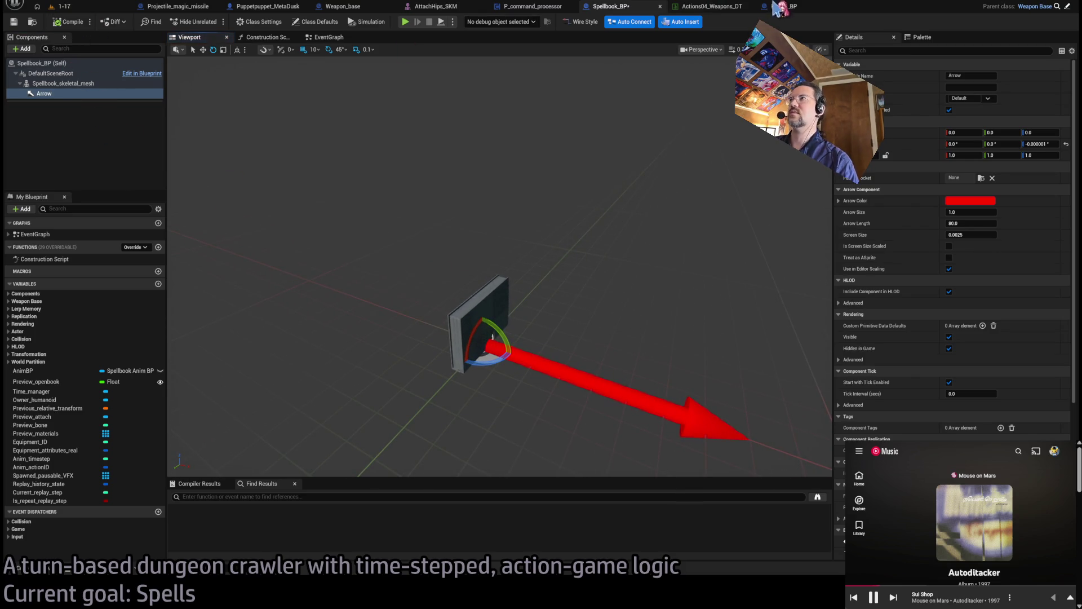
pyautogui.moveTo(40, 99); pyautogui.dragTo(51, 74)
pyautogui.click(65, 144)
pyautogui.click(620, 389)
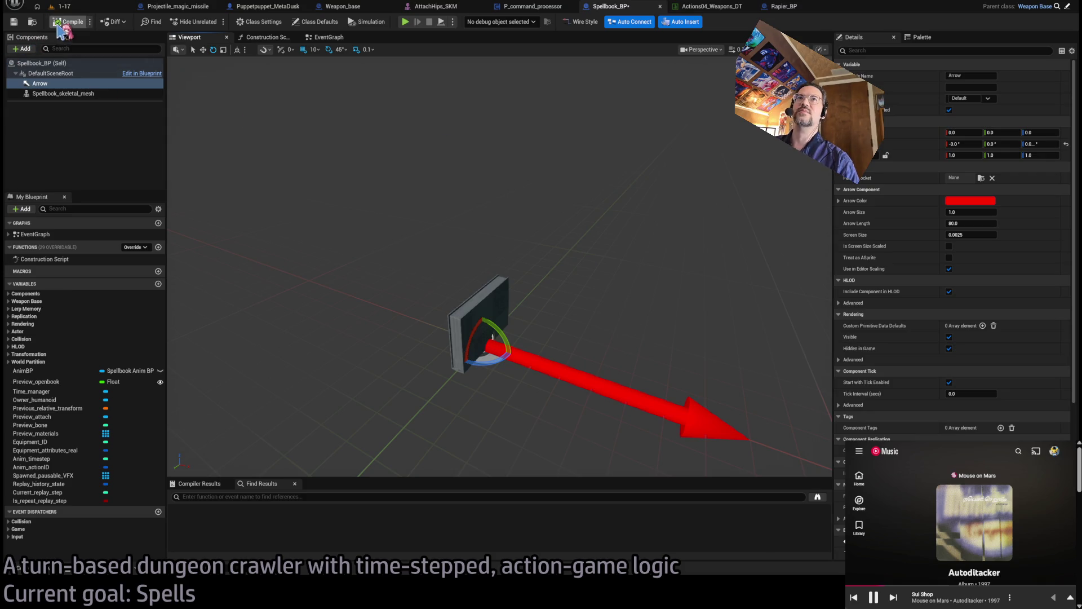
# Paste an Arrow component into Rapier_BP, preview it, and return to level 1-17
pyautogui.hotkey('ctrl', 'Tab')
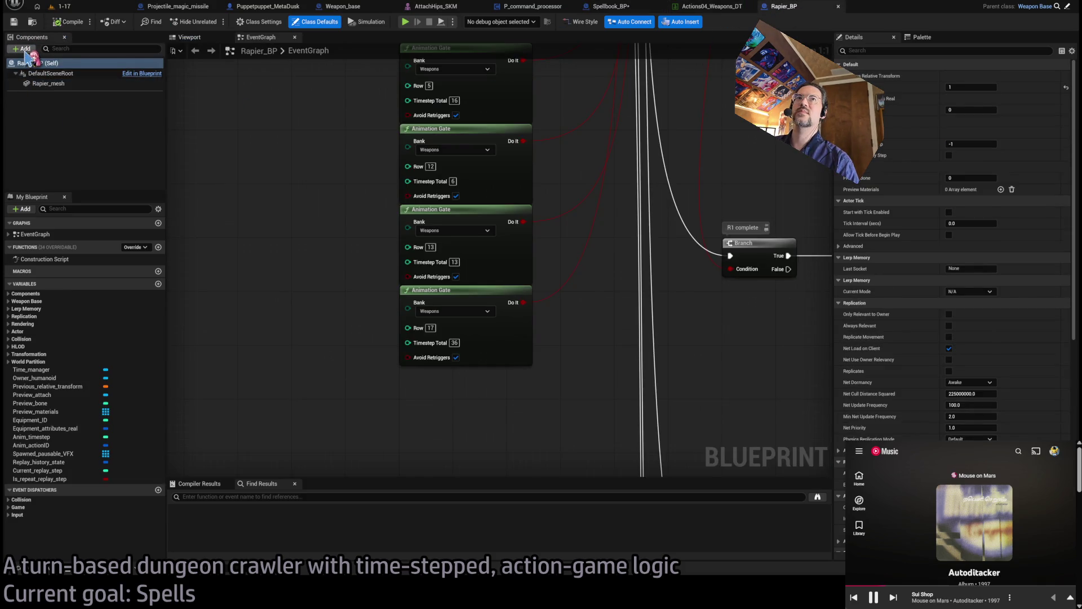
pyautogui.hotkey('ctrl', 'v')
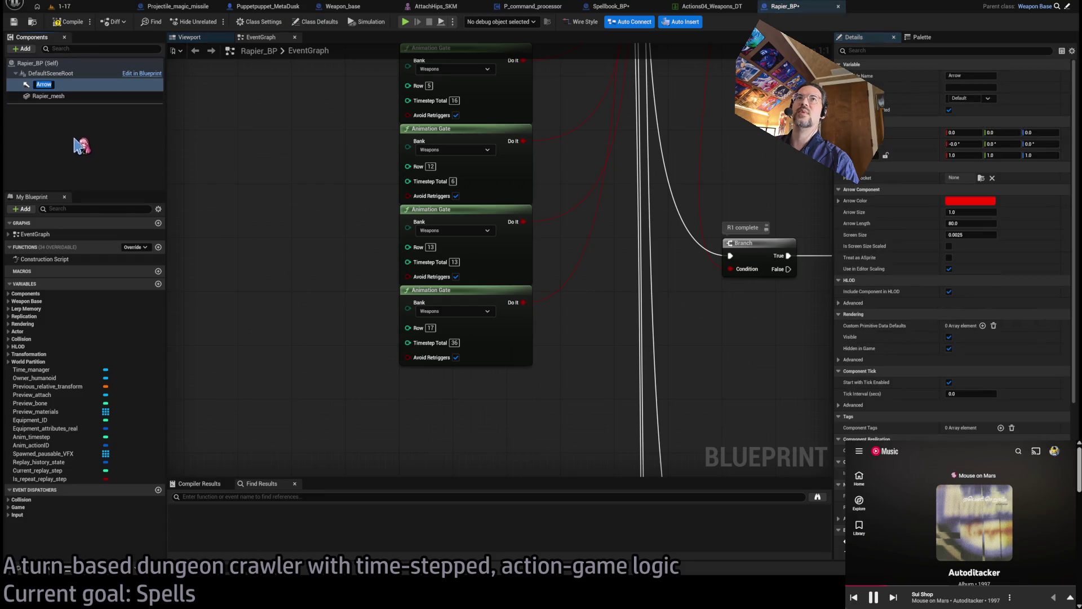
pyautogui.click(195, 38)
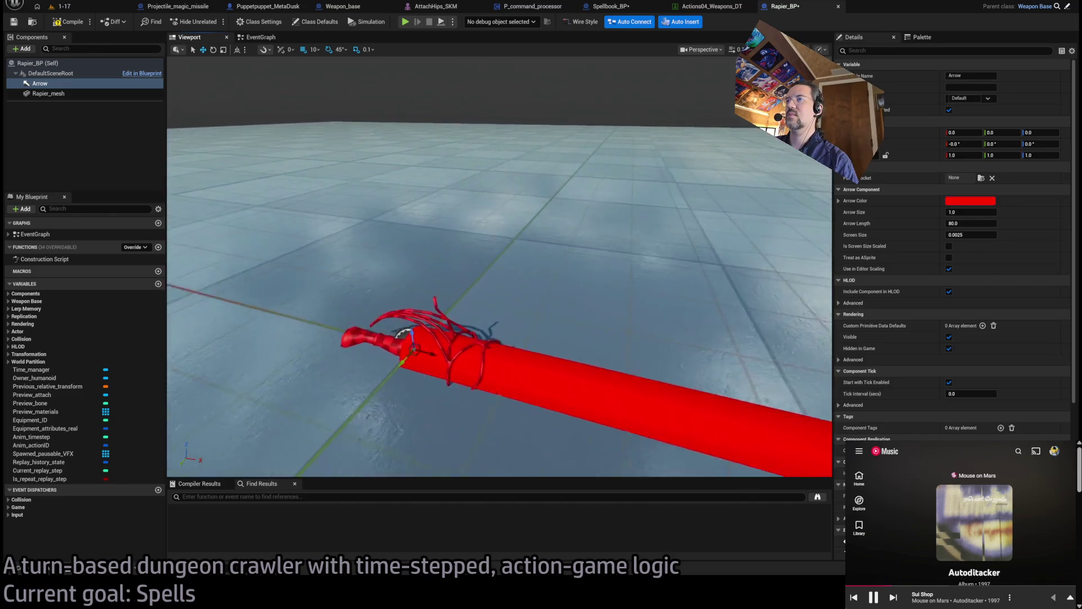
pyautogui.click(75, 10)
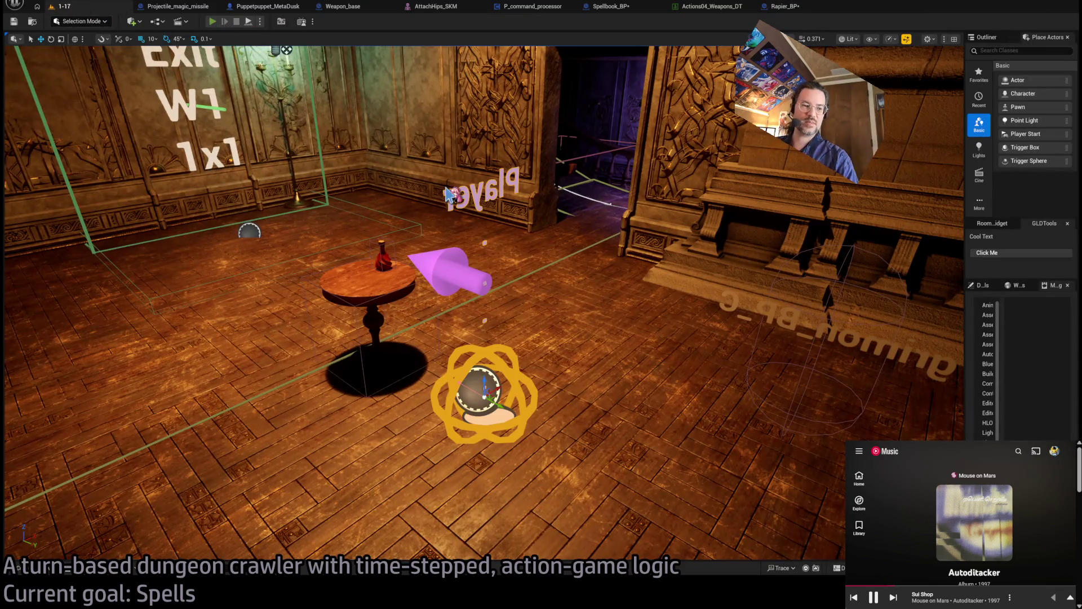
# Turn off Hidden in Game on Rapier_BP's Arrow component and return to level 1-17
pyautogui.press('F8')
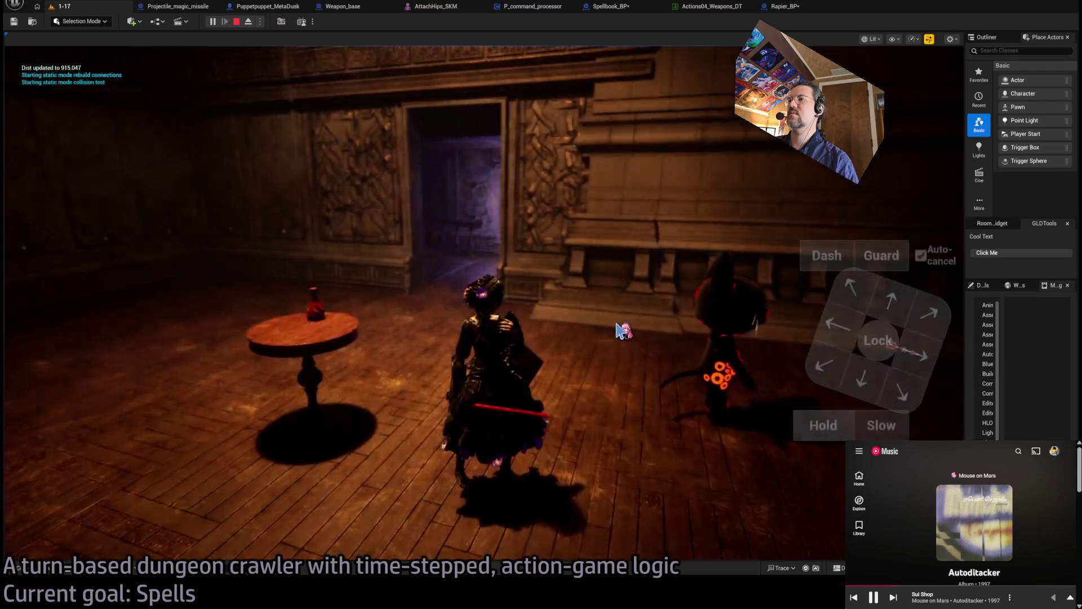
pyautogui.press('Escape')
pyautogui.click(785, 6)
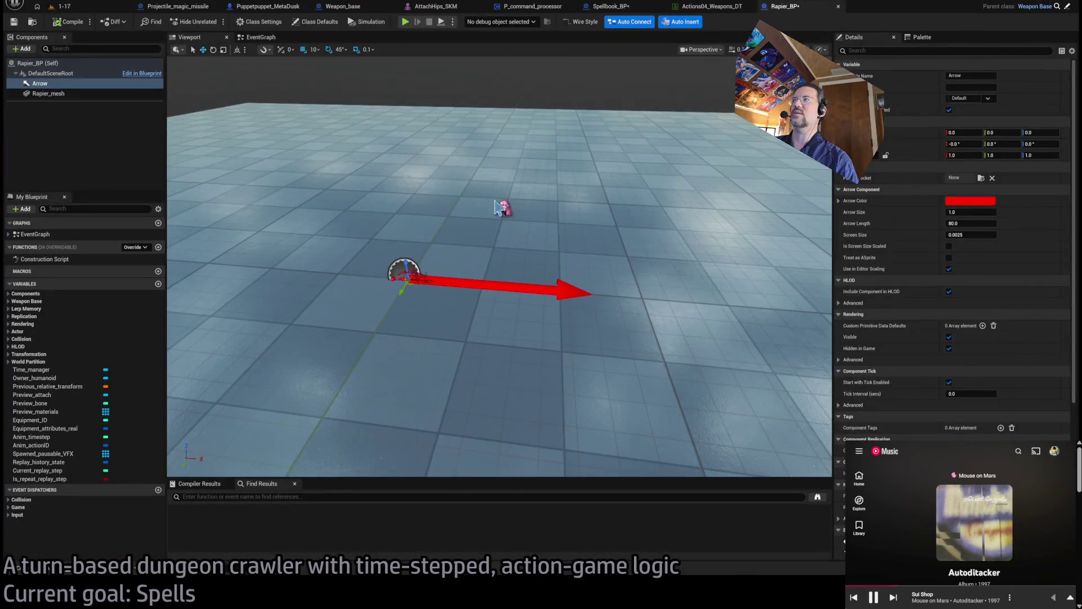
pyautogui.click(949, 349)
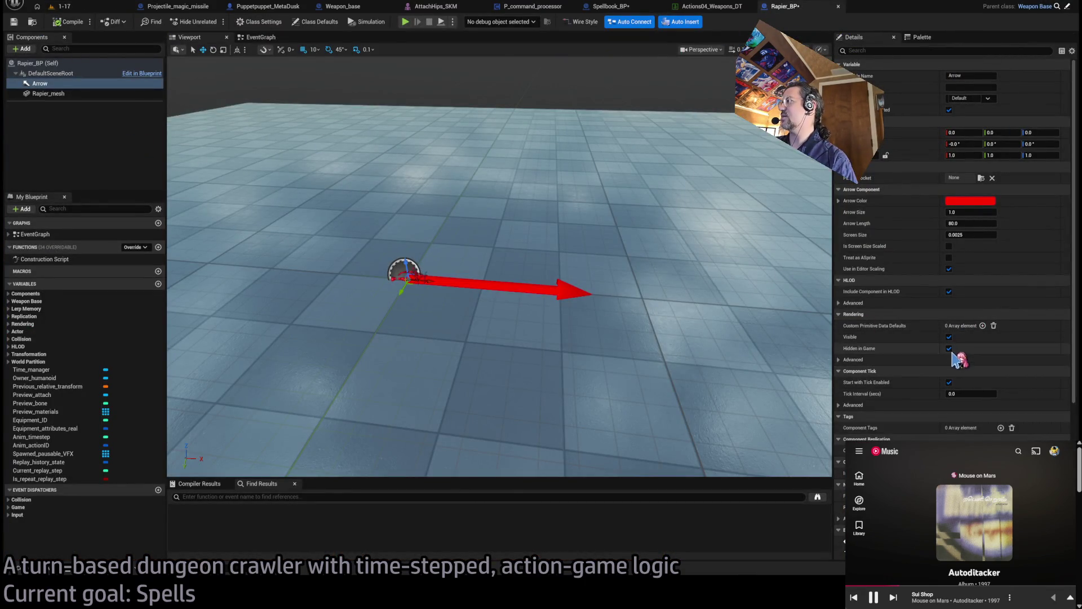
pyautogui.click(611, 6)
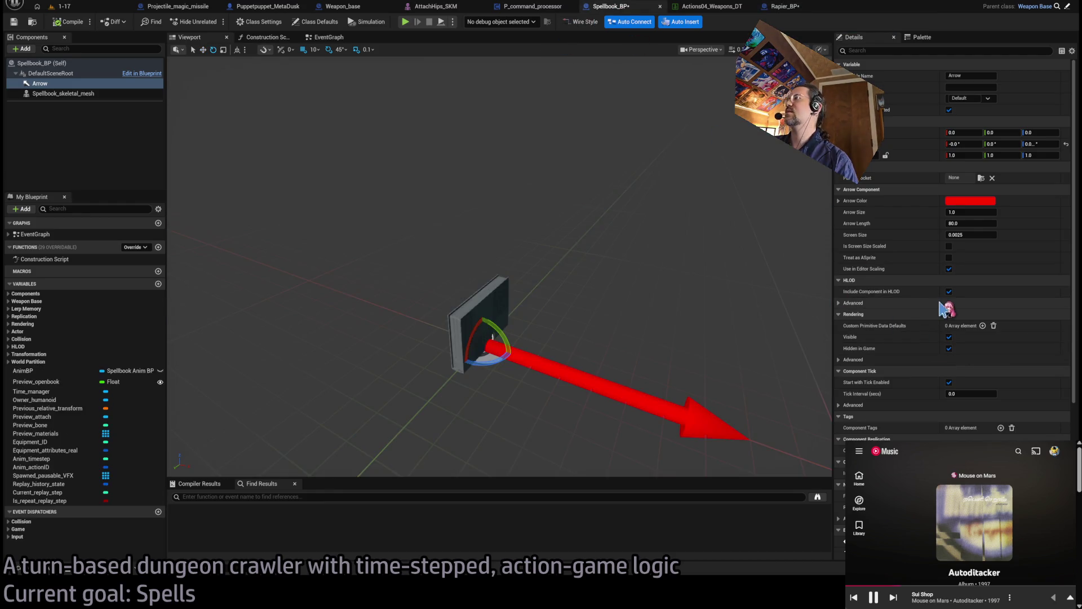
pyautogui.click(63, 6)
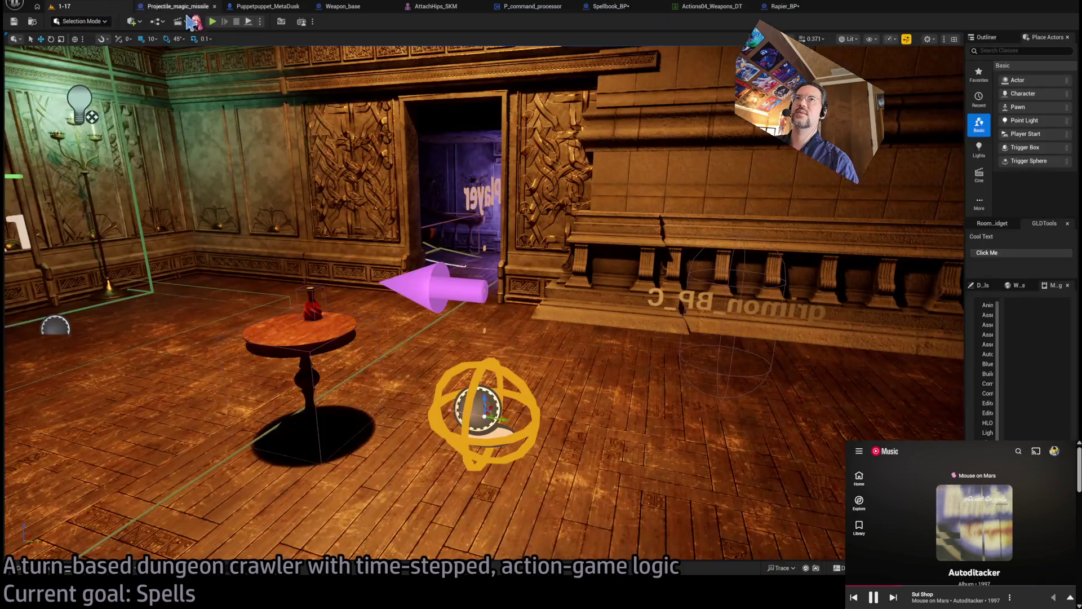
# Play-test the level, casting the spellbook Projectile attack at the cat enemy
pyautogui.hotkey('alt', 'p')
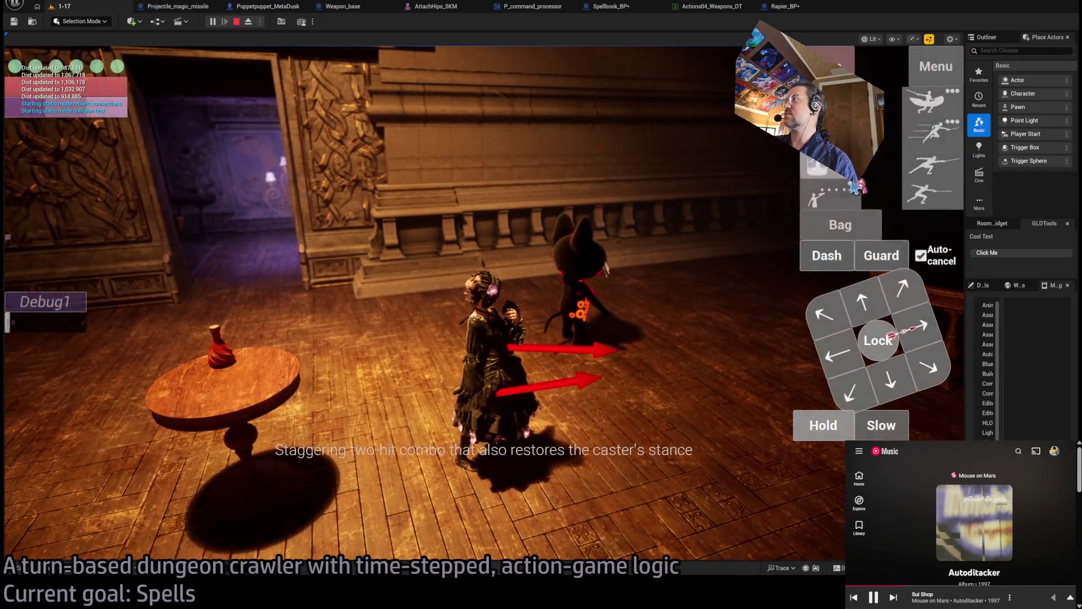
pyautogui.click(923, 145)
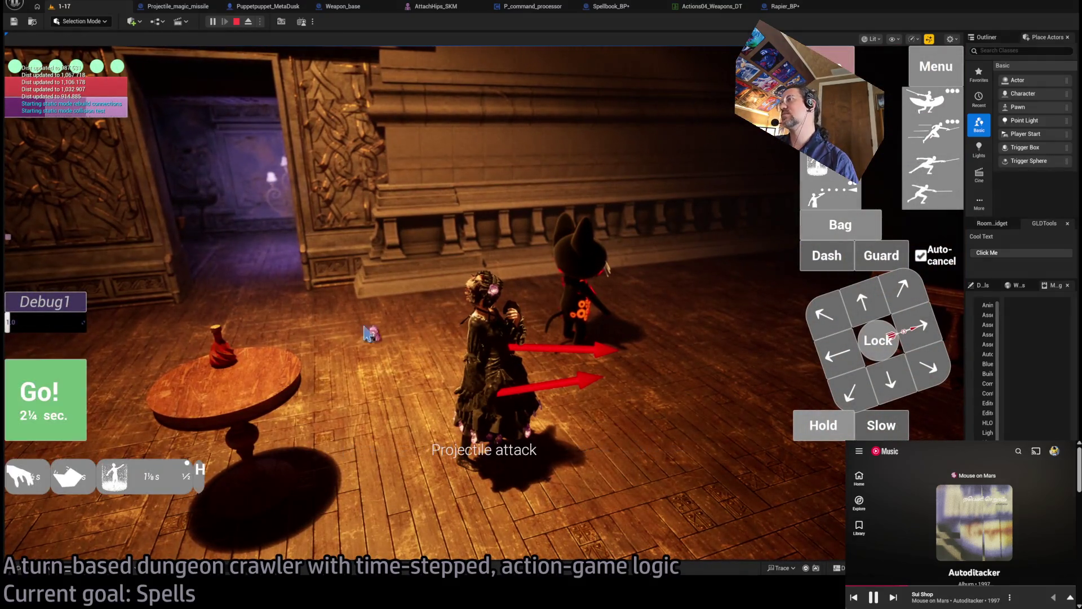
pyautogui.click(558, 327)
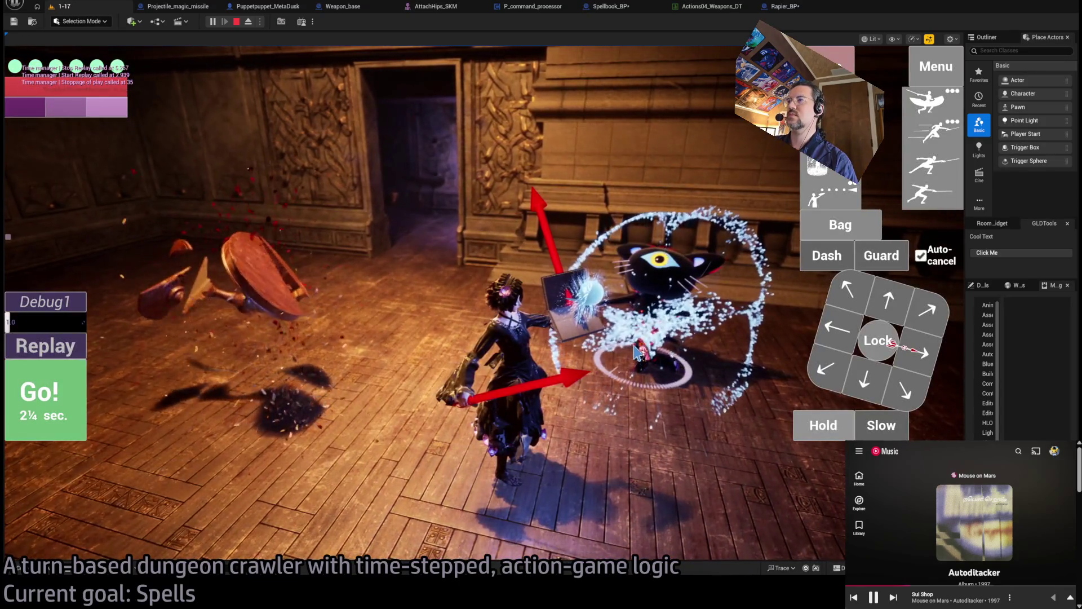
pyautogui.click(236, 22)
# Restart the play-test, replay the last turn, and orbit the camera to check both arrows
pyautogui.click(213, 23)
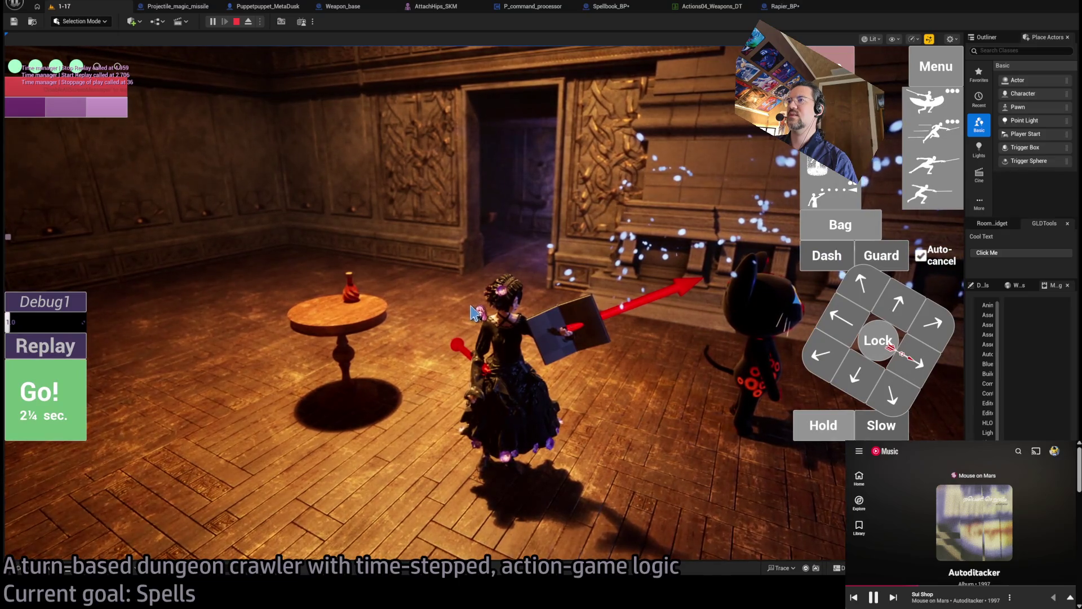
pyautogui.click(44, 351)
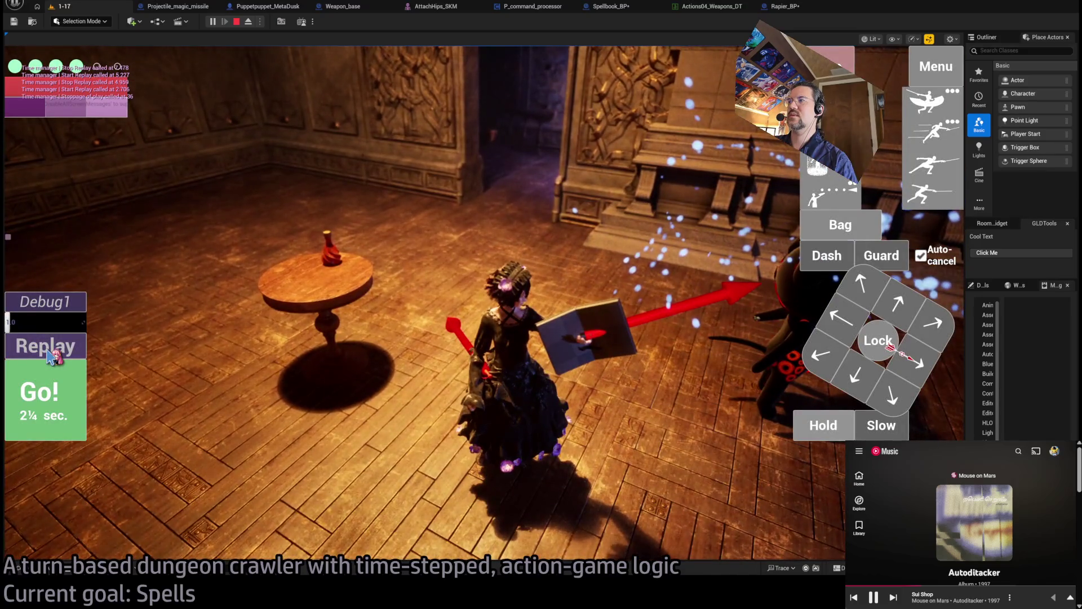
pyautogui.click(54, 412)
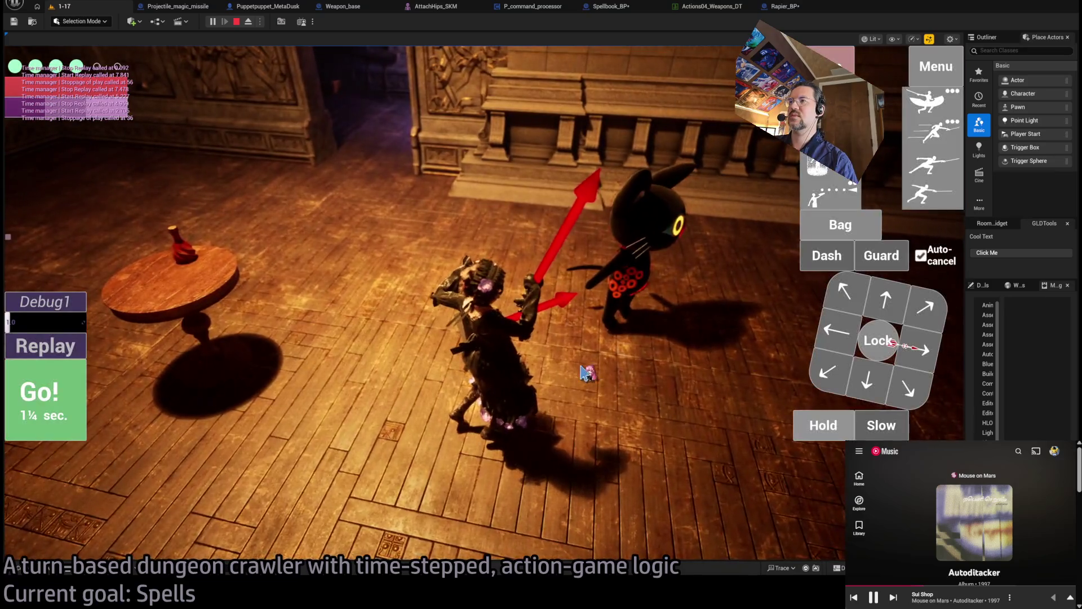
pyautogui.moveTo(586, 372)
pyautogui.mouseDown()
pyautogui.moveTo(358, 367)
pyautogui.moveTo(232, 350)
pyautogui.moveTo(818, 327)
pyautogui.mouseUp()
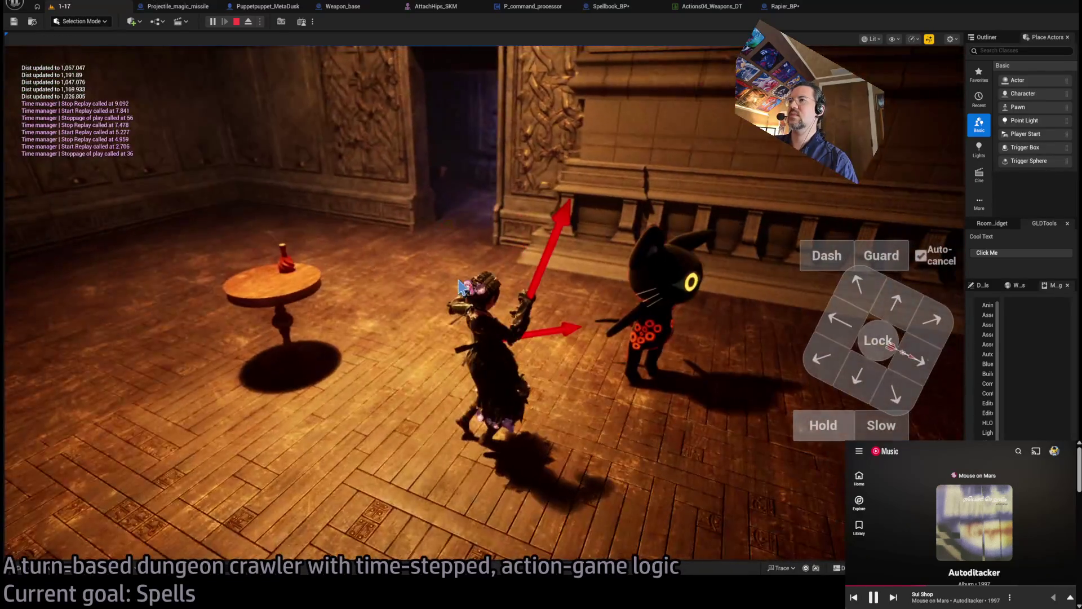
pyautogui.moveTo(234, 293)
pyautogui.mouseDown()
pyautogui.moveTo(58, 299)
pyautogui.moveTo(349, 301)
pyautogui.moveTo(370, 230)
pyautogui.moveTo(387, 228)
pyautogui.moveTo(665, 299)
pyautogui.moveTo(399, 302)
pyautogui.moveTo(620, 304)
pyautogui.moveTo(503, 276)
pyautogui.mouseUp()
pyautogui.click(237, 21)
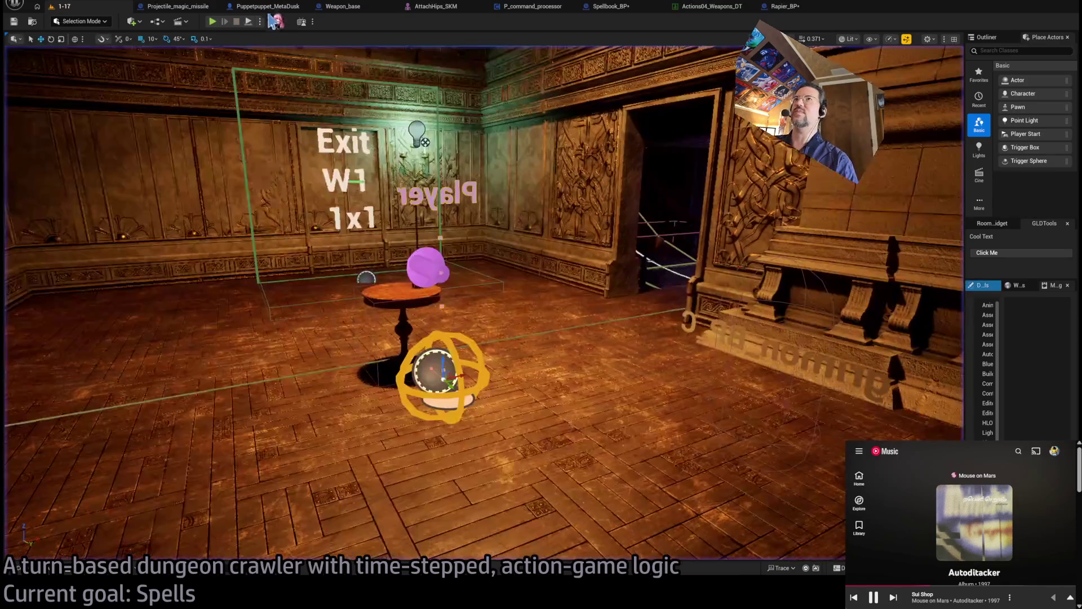
# Open AttachHips_SKM, enter skeleton editing, and edit the hip bone's Z rotation
pyautogui.click(711, 8)
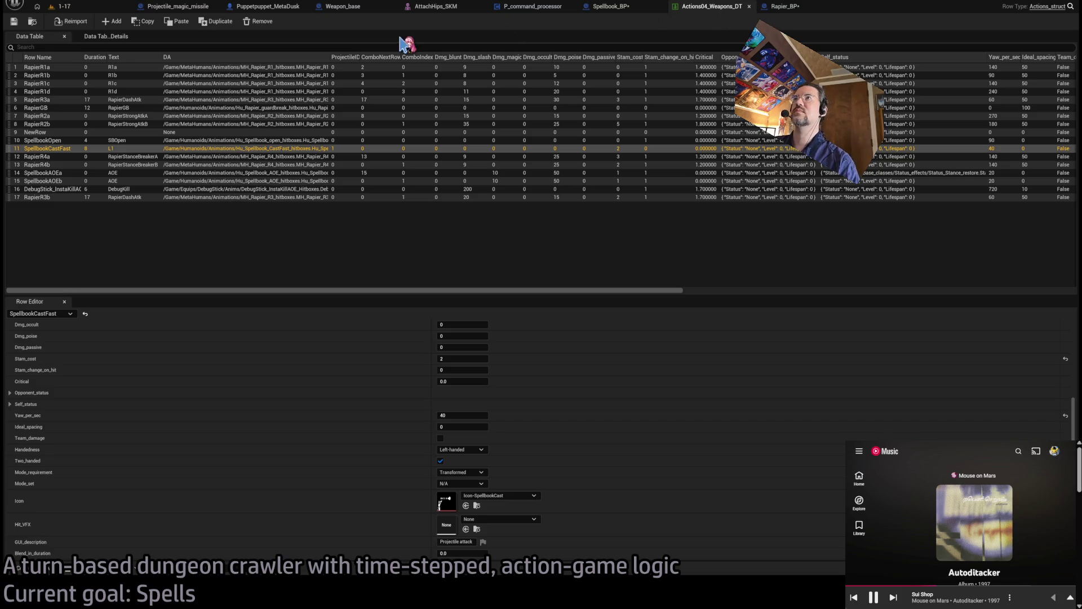
pyautogui.click(434, 8)
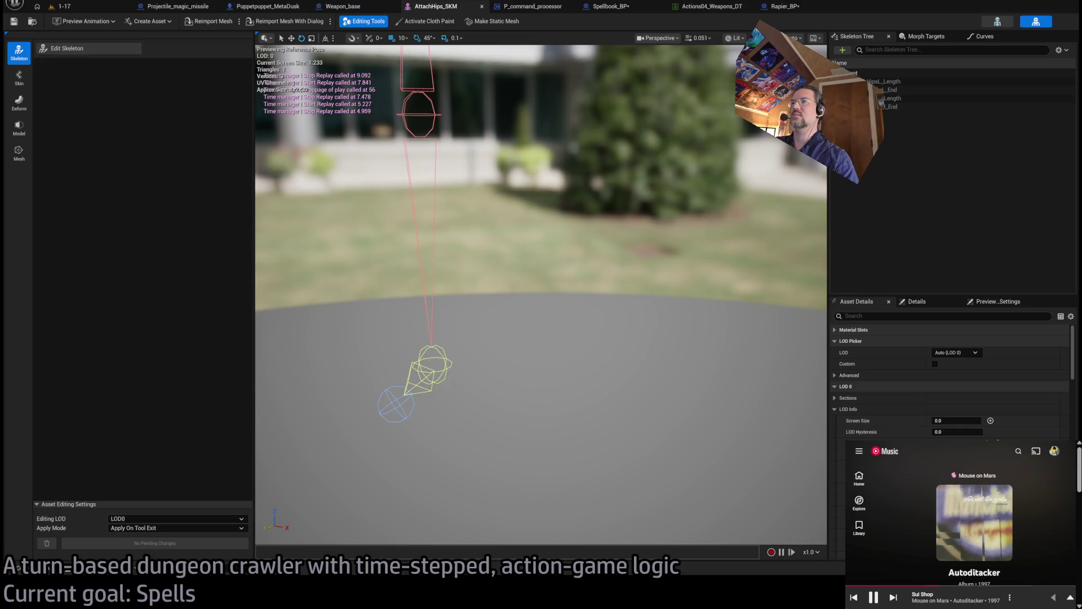
pyautogui.moveTo(484, 363); pyautogui.dragTo(538, 417)
pyautogui.click(516, 372)
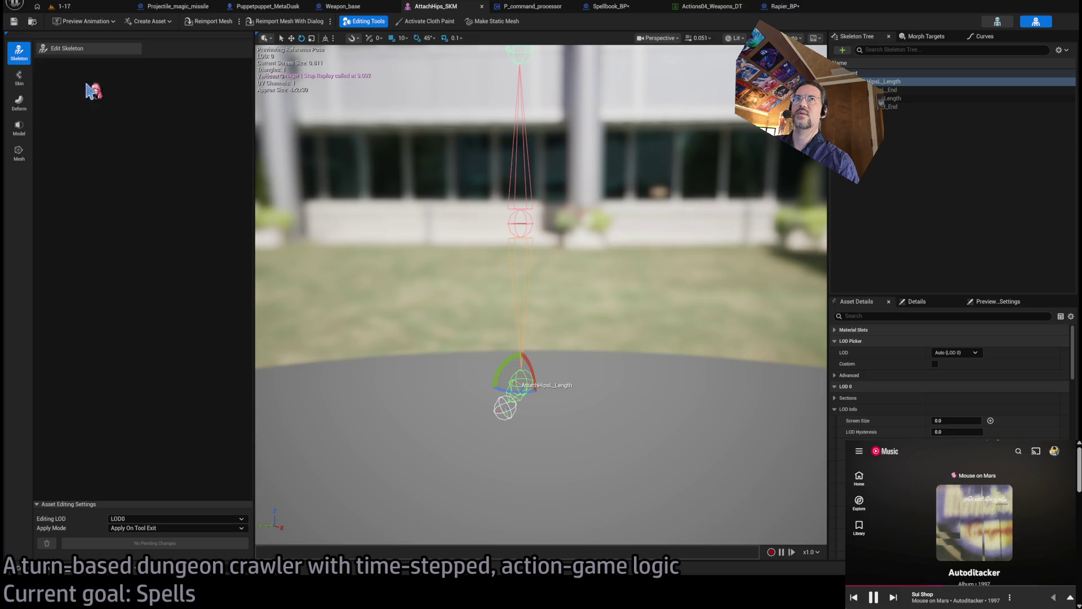
pyautogui.click(73, 51)
pyautogui.moveTo(572, 388)
pyautogui.mouseDown()
pyautogui.moveTo(556, 375)
pyautogui.moveTo(542, 383)
pyautogui.moveTo(570, 353)
pyautogui.moveTo(375, 358)
pyautogui.moveTo(388, 294)
pyautogui.moveTo(453, 271)
pyautogui.mouseUp()
pyautogui.click(223, 229)
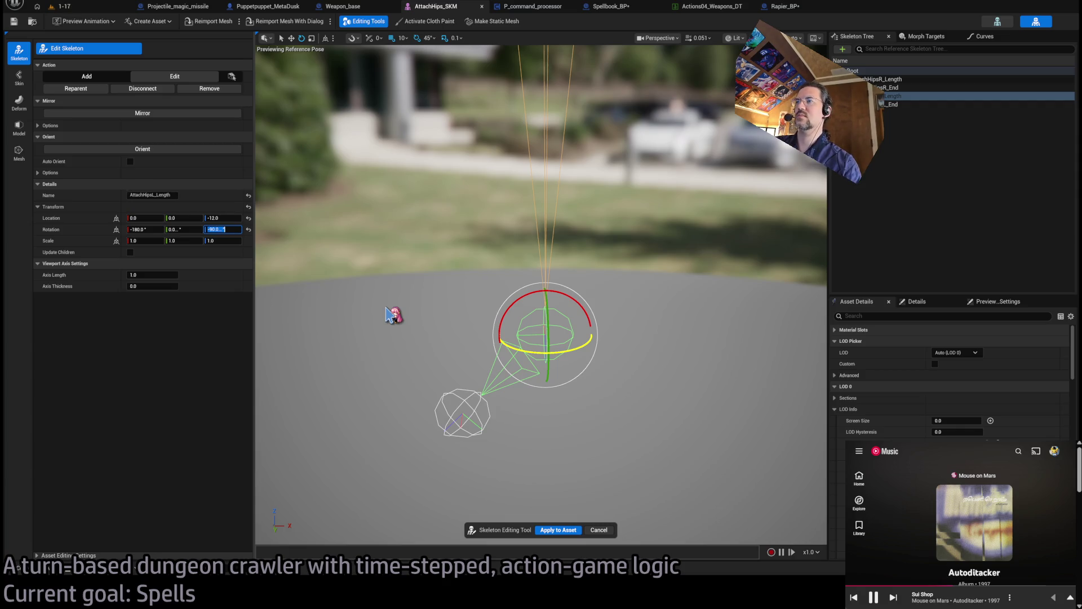
# Set AttachHipsL_End's rotation to 45, 0, 0, apply to the asset, and start a 1-17 play-test
pyautogui.click(477, 407)
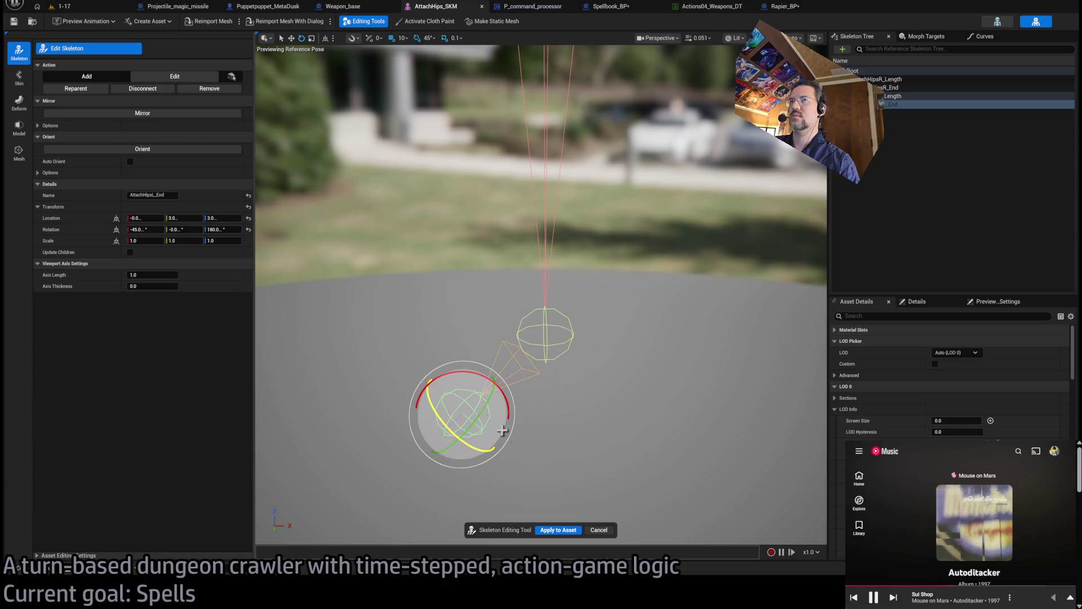
pyautogui.moveTo(481, 459)
pyautogui.mouseDown()
pyautogui.moveTo(416, 430)
pyautogui.moveTo(374, 299)
pyautogui.moveTo(445, 300)
pyautogui.moveTo(426, 297)
pyautogui.mouseUp()
pyautogui.write('45.0')
pyautogui.press('Tab')
pyautogui.write('0')
pyautogui.press('Return')
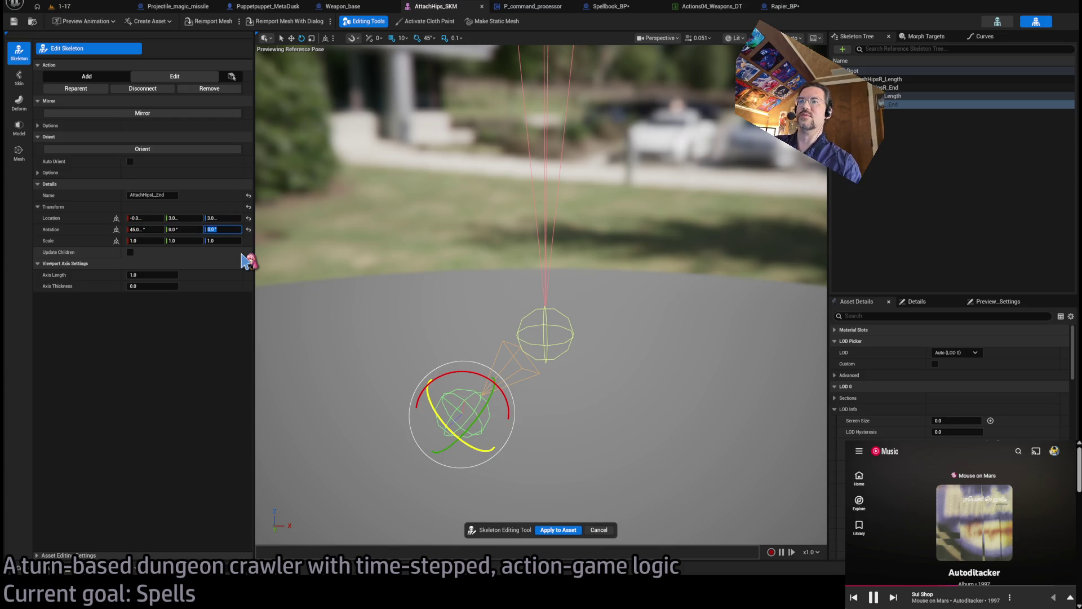
pyautogui.click(568, 532)
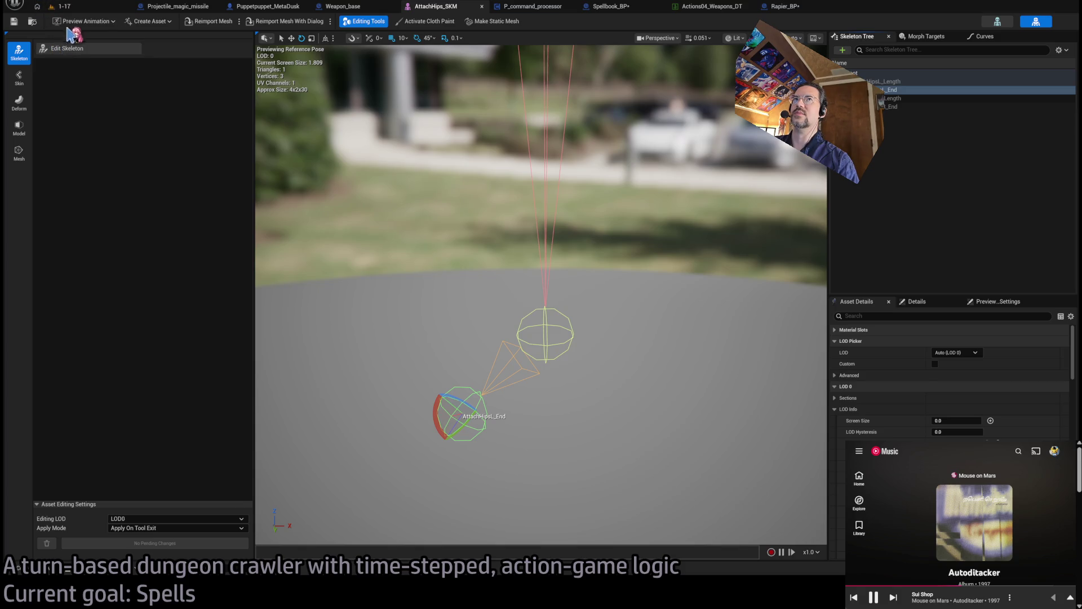
pyautogui.click(62, 6)
pyautogui.click(213, 21)
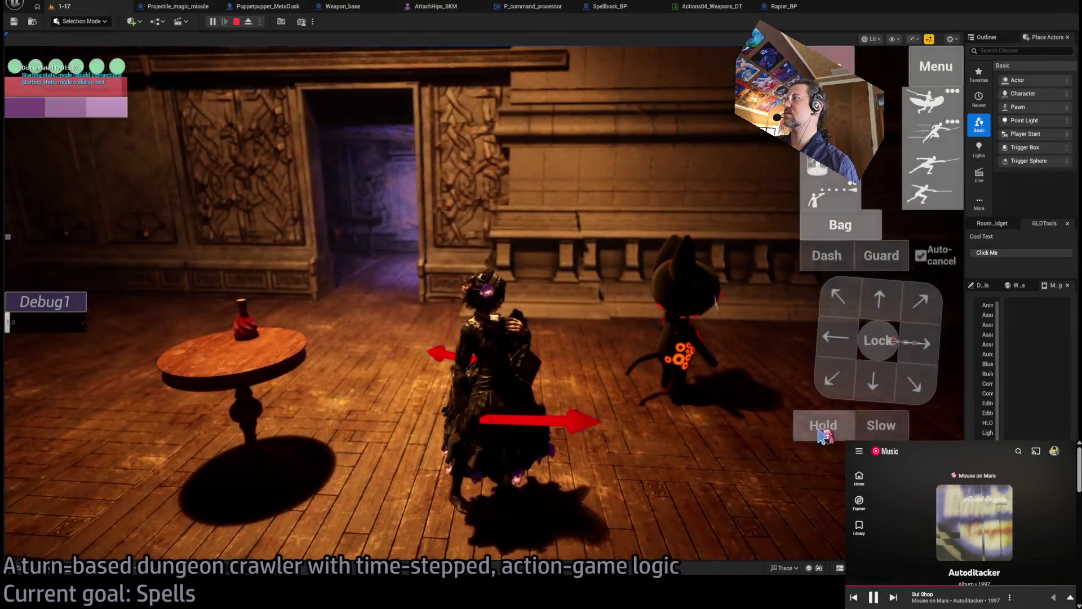
# Queue a projectile attack, two-hit and light combos, and half-second holds against the cat, run the turn, then stop
pyautogui.click(932, 200)
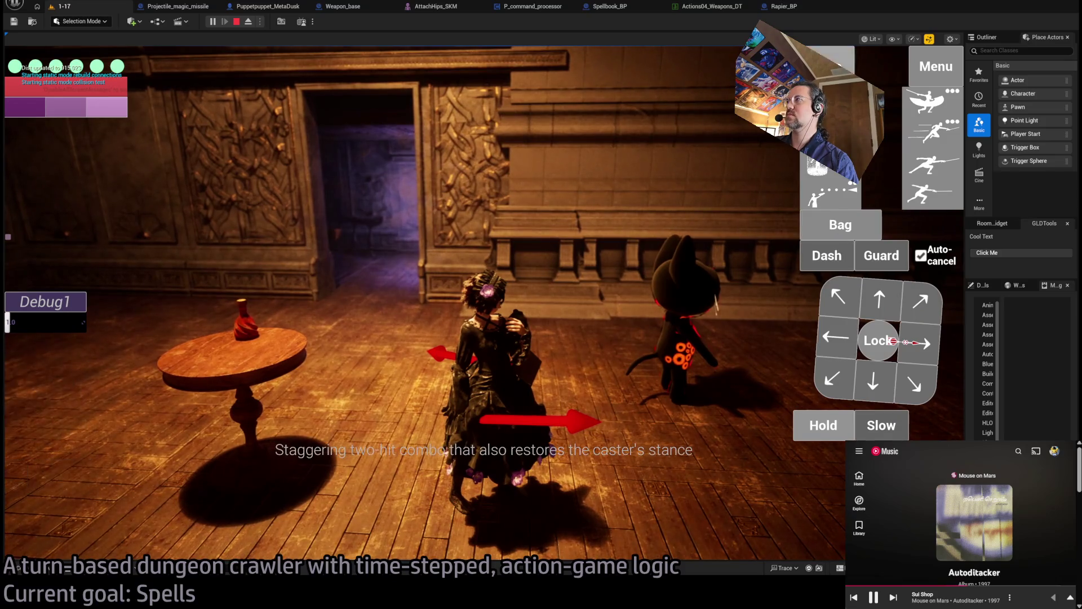
pyautogui.click(817, 427)
pyautogui.click(832, 204)
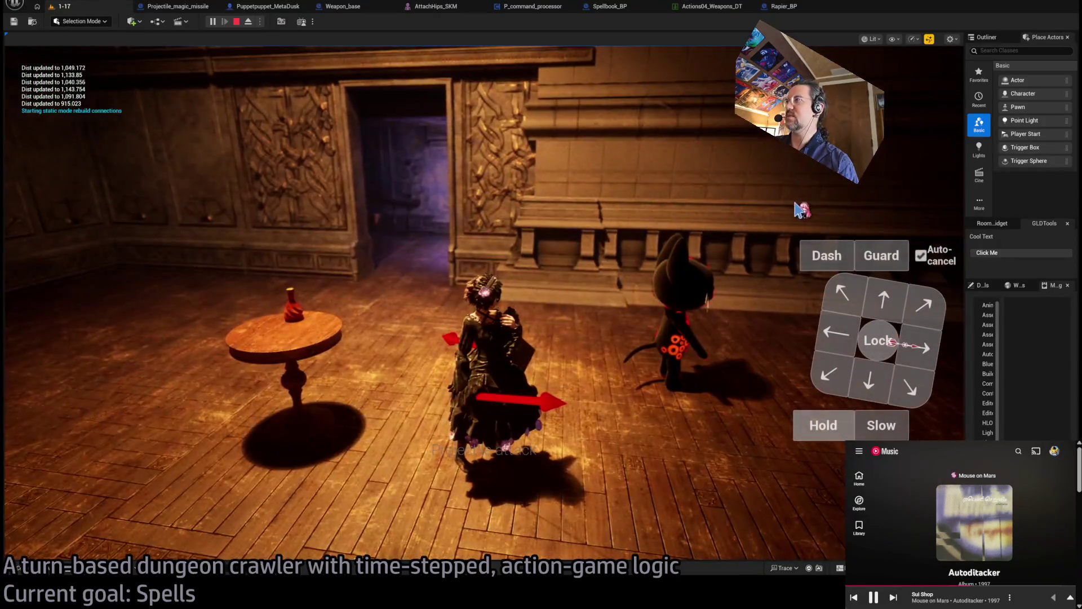
pyautogui.click(823, 425)
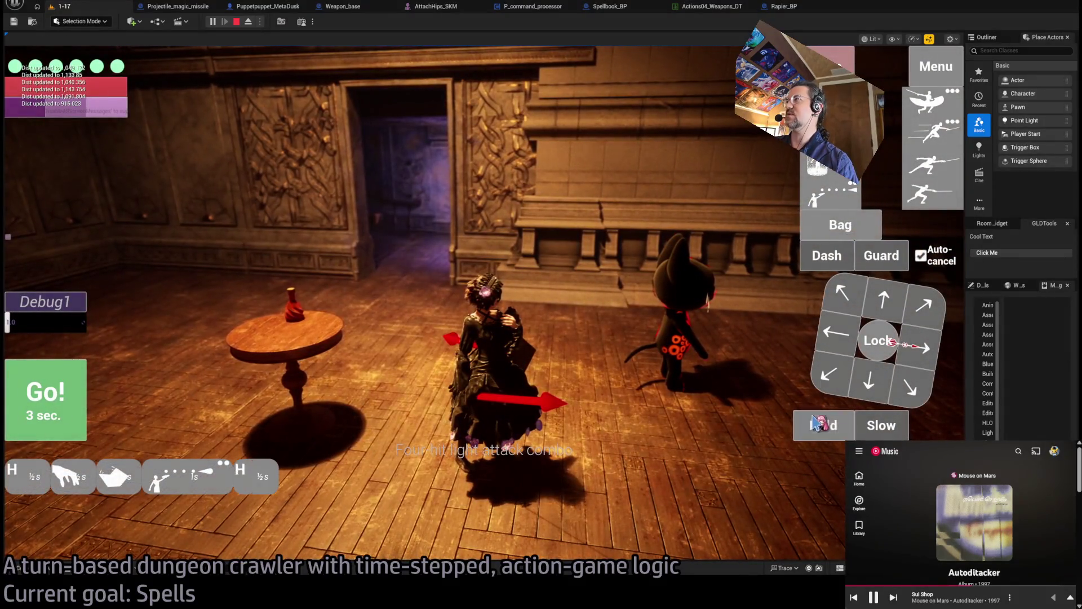
pyautogui.click(916, 197)
pyautogui.click(823, 425)
pyautogui.click(45, 401)
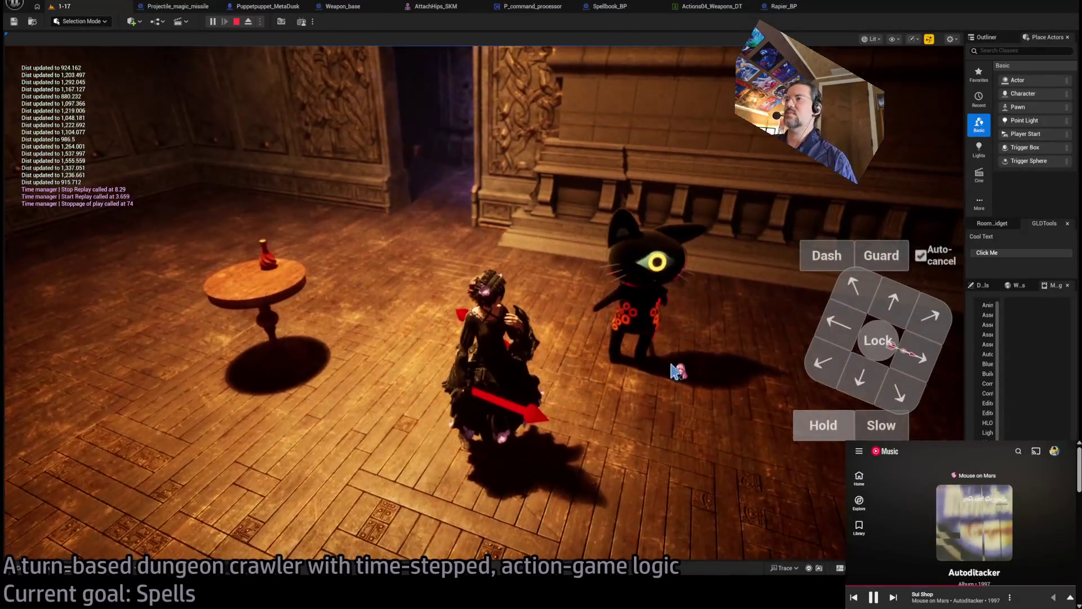
pyautogui.press('Escape')
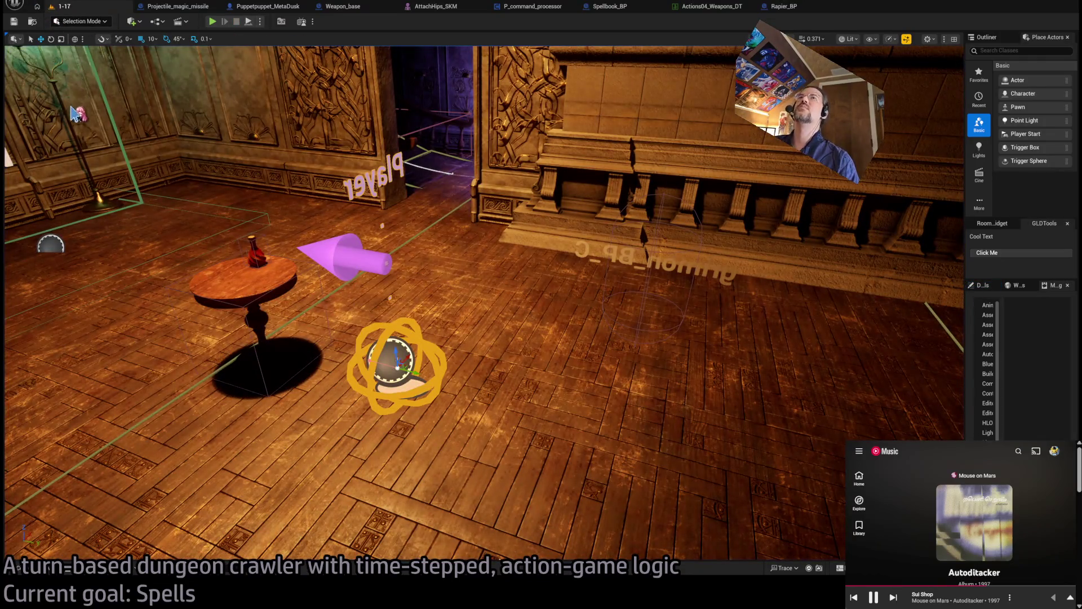
# Cycle through the Actions04_Weapons_DT, Rapier_BP, P_command_processor and AttachHips_SKM tabs, ending on Weapon_base's function graph
pyautogui.click(713, 7)
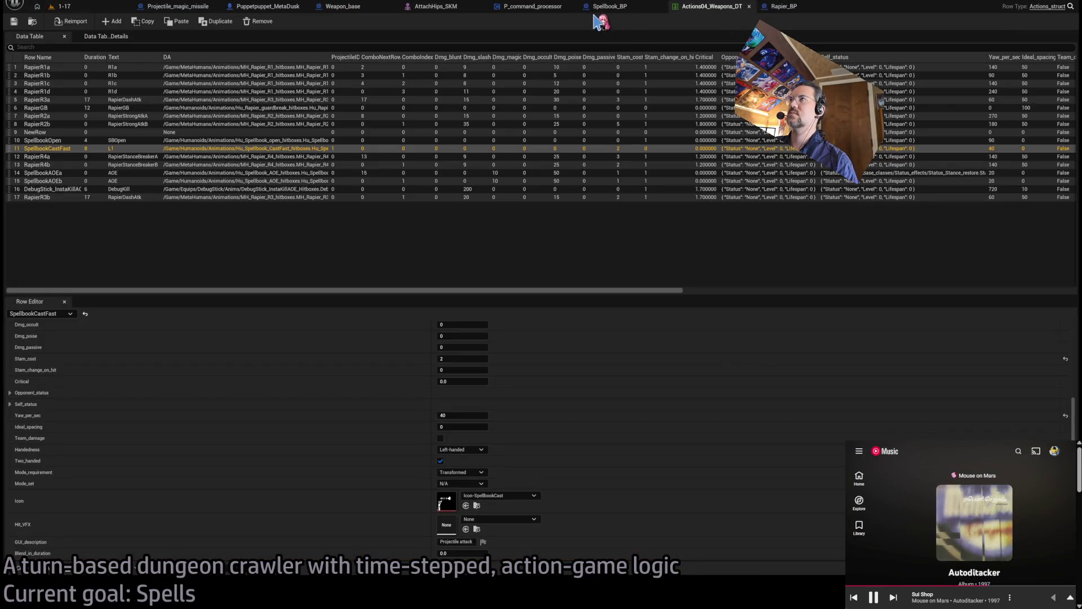
pyautogui.click(795, 7)
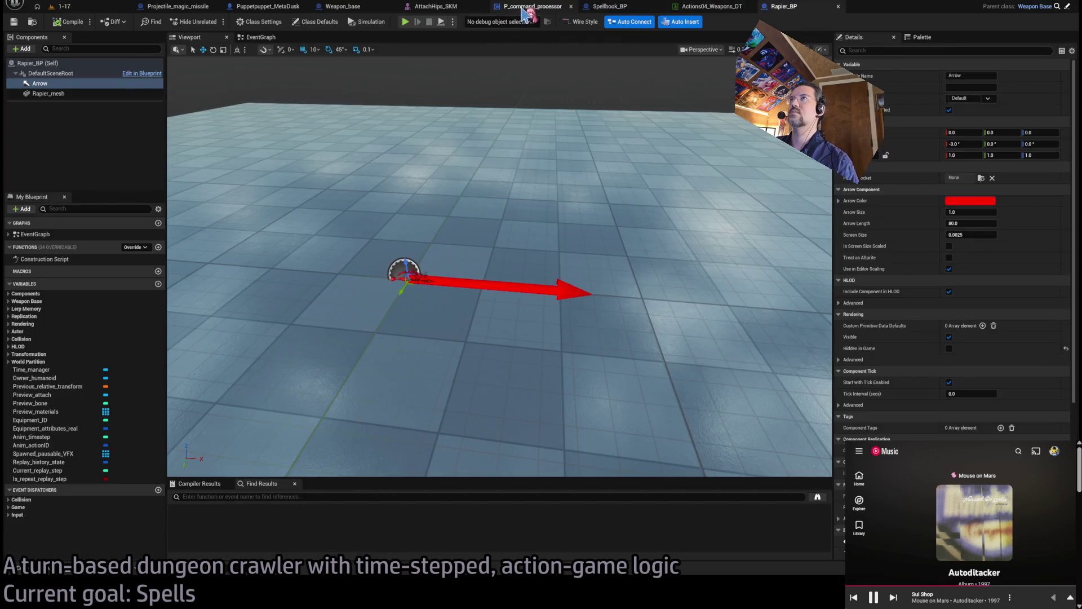
pyautogui.click(522, 7)
pyautogui.click(429, 7)
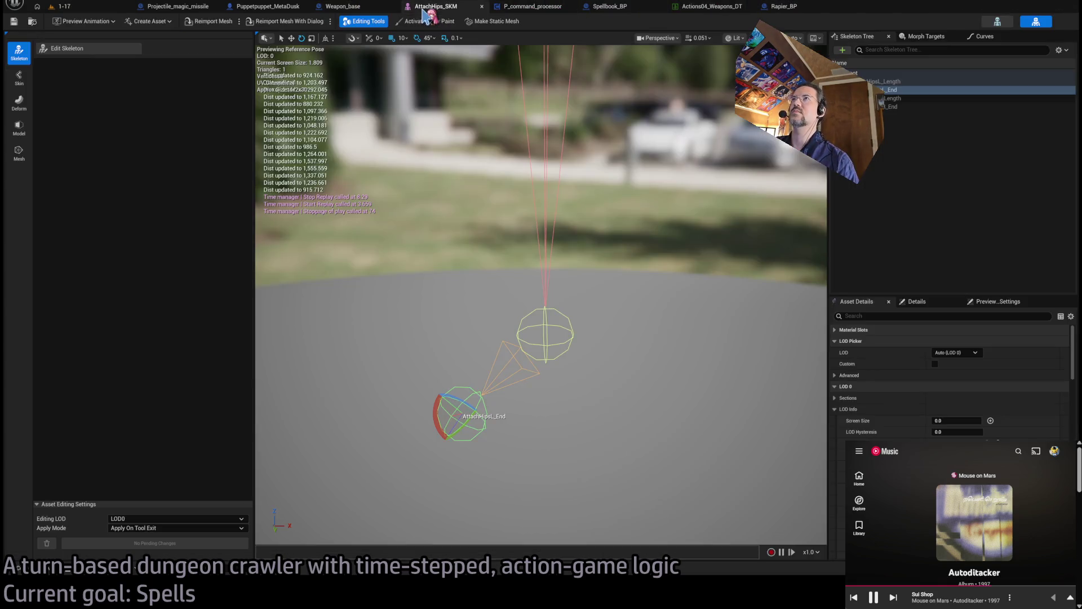
pyautogui.click(343, 7)
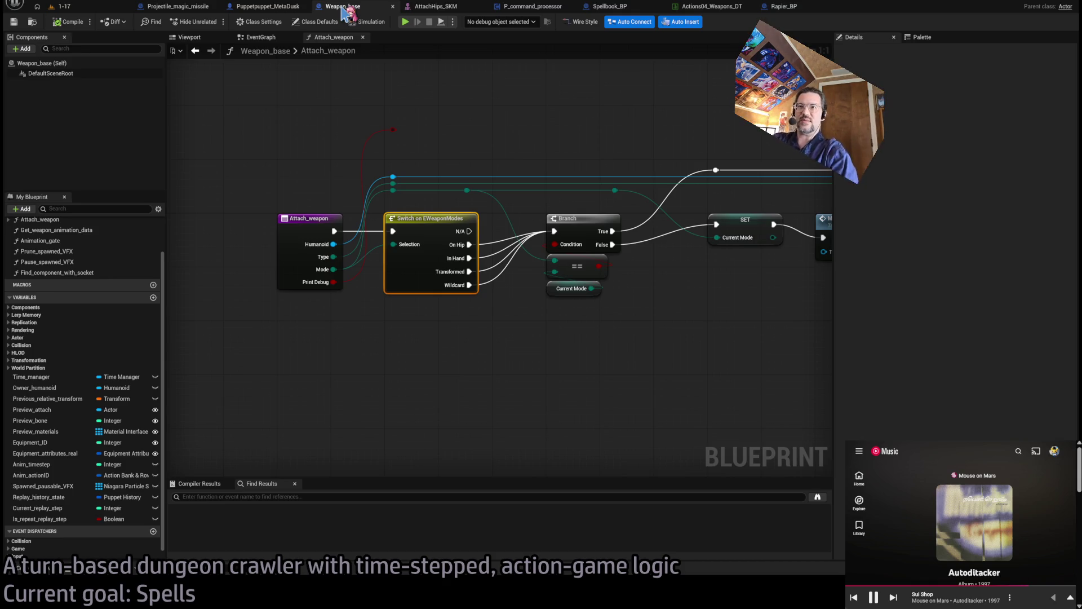
pyautogui.moveTo(589, 116); pyautogui.dragTo(576, 152)
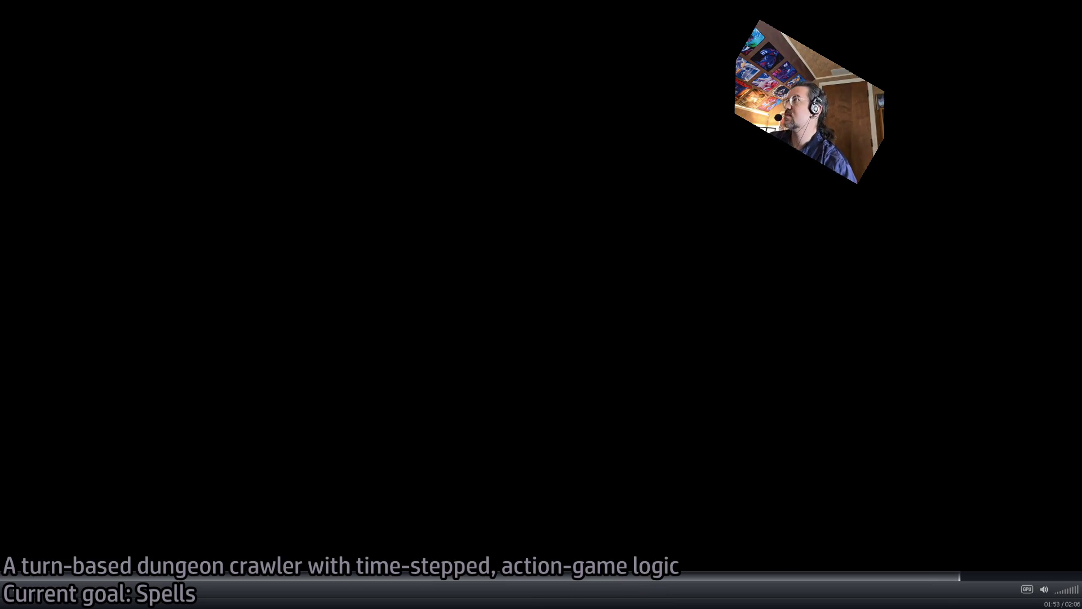
pyautogui.hotkey('alt', 'F4')
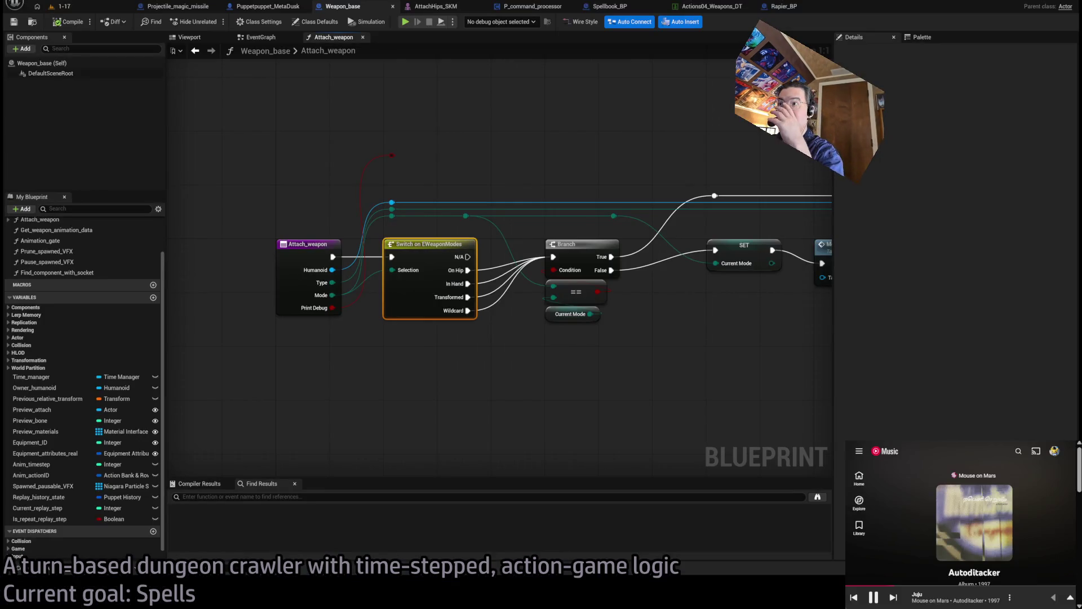
# Pan Attach_weapon from Switch on EWeaponModes through Mode Change, Find Component and Attach Actor, then return to 1-17
pyautogui.click(668, 198)
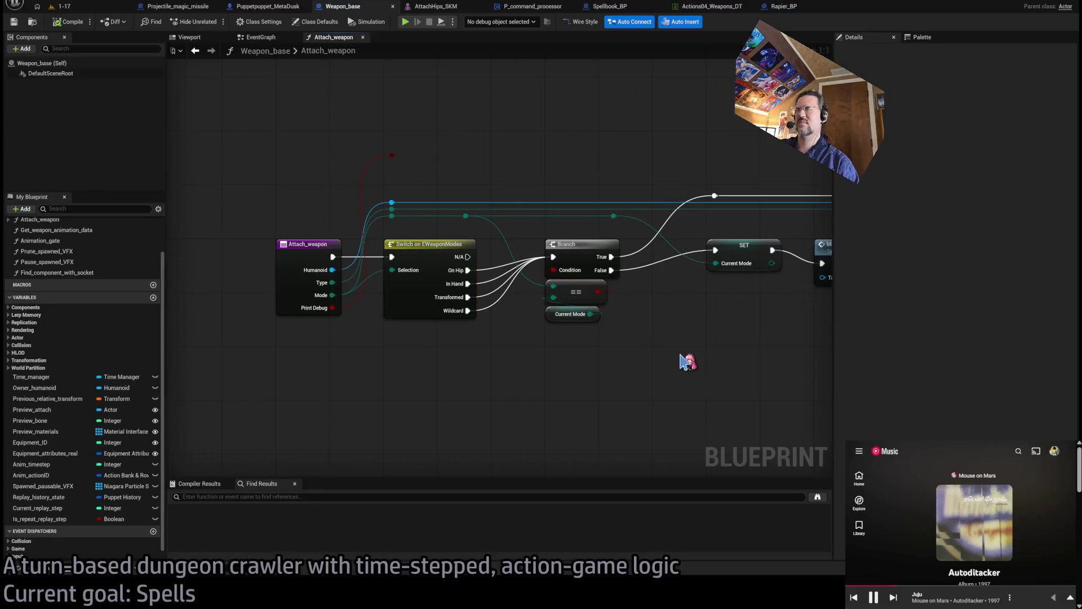
pyautogui.moveTo(715, 450)
pyautogui.mouseDown()
pyautogui.moveTo(684, 387)
pyautogui.moveTo(527, 426)
pyautogui.moveTo(430, 248)
pyautogui.mouseUp()
pyautogui.scroll(-5, 528, 427)
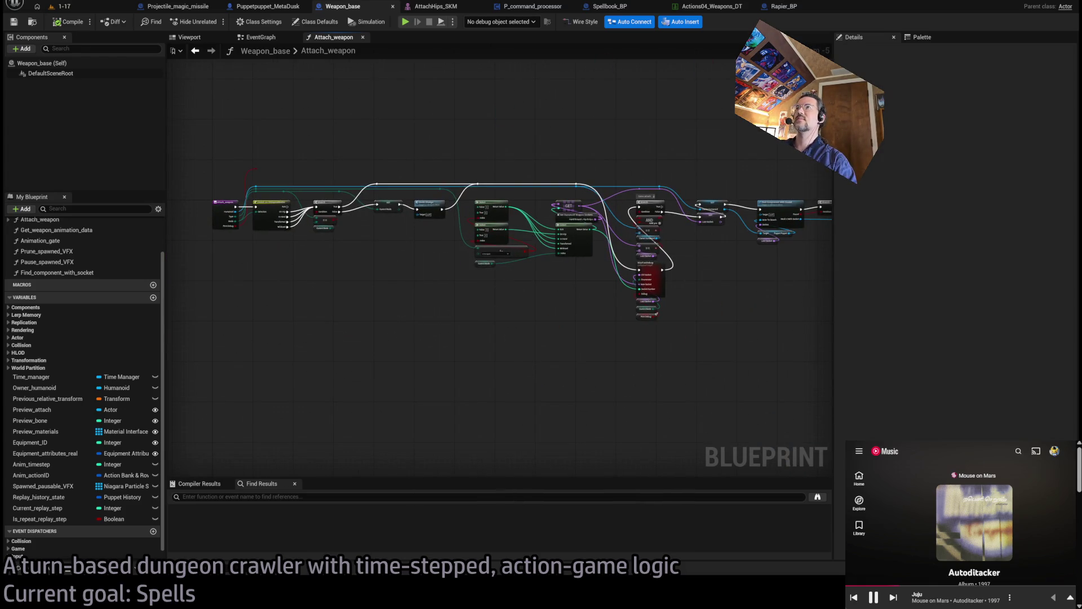
pyautogui.moveTo(689, 153); pyautogui.dragTo(294, 176)
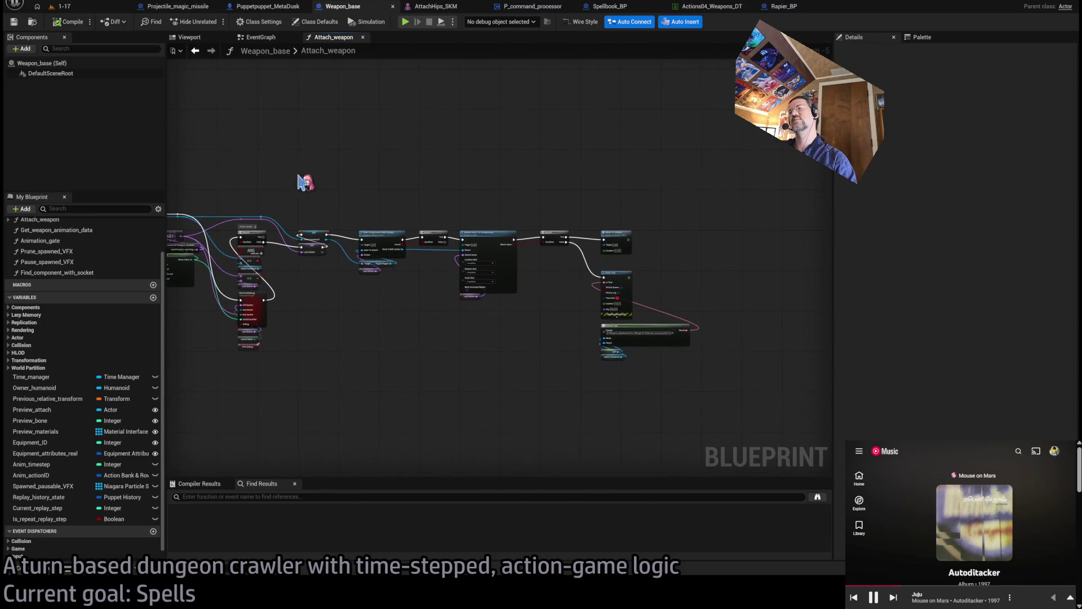
pyautogui.scroll(4, 587, 273)
pyautogui.moveTo(503, 263); pyautogui.dragTo(638, 243)
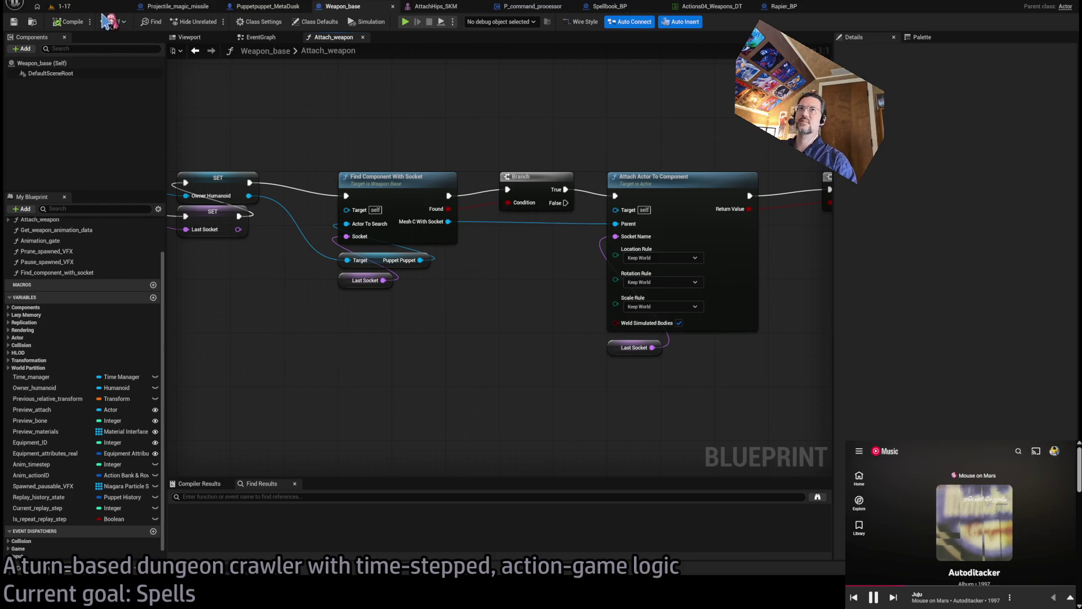
pyautogui.scroll(-4, 728, 161)
pyautogui.moveTo(785, 181); pyautogui.dragTo(838, 185)
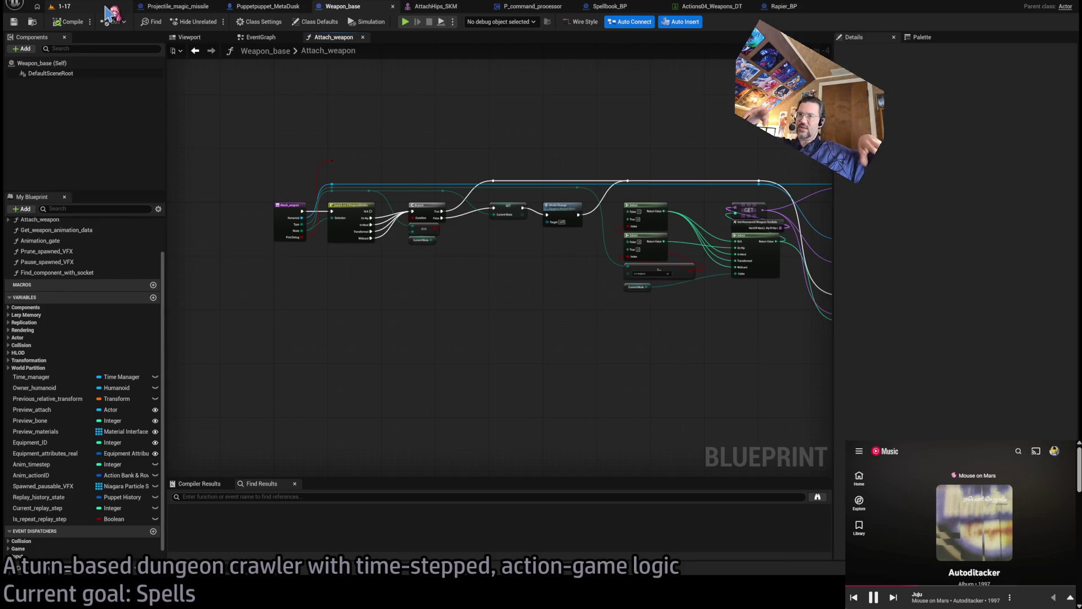
pyautogui.click(107, 12)
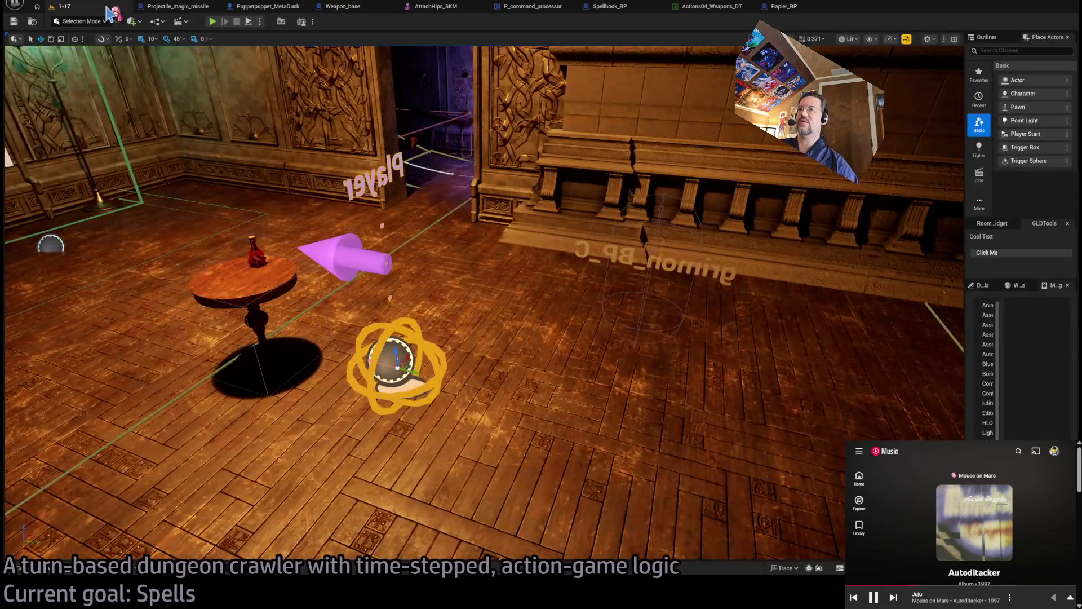
# Delete Spellbook_BP's Arrow component, then cycle the open tabs through to the Actions04_Weapons_DT table
pyautogui.click(631, 8)
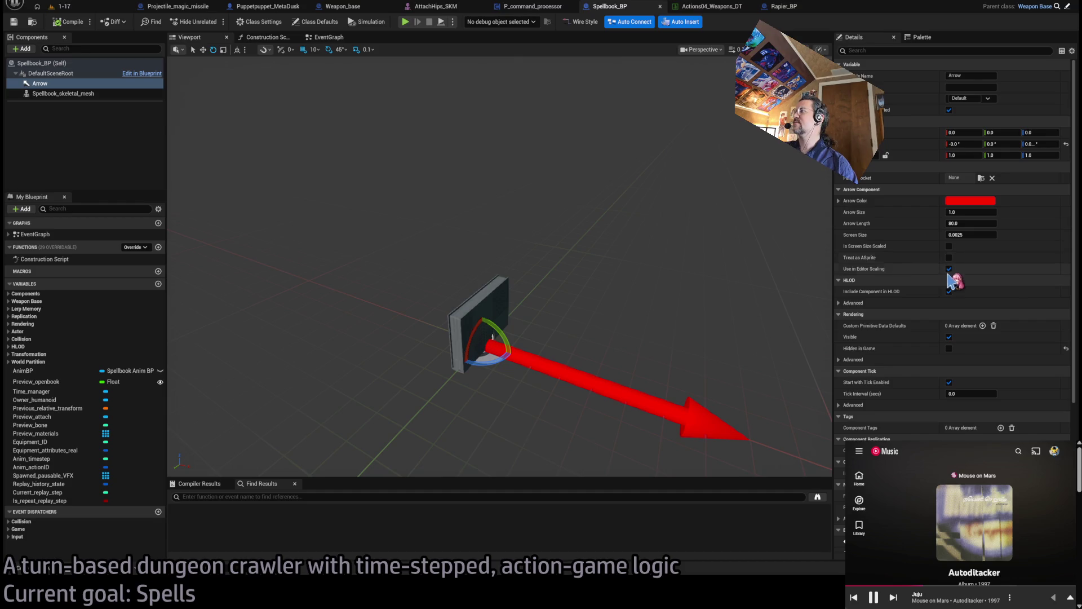
pyautogui.press('Delete')
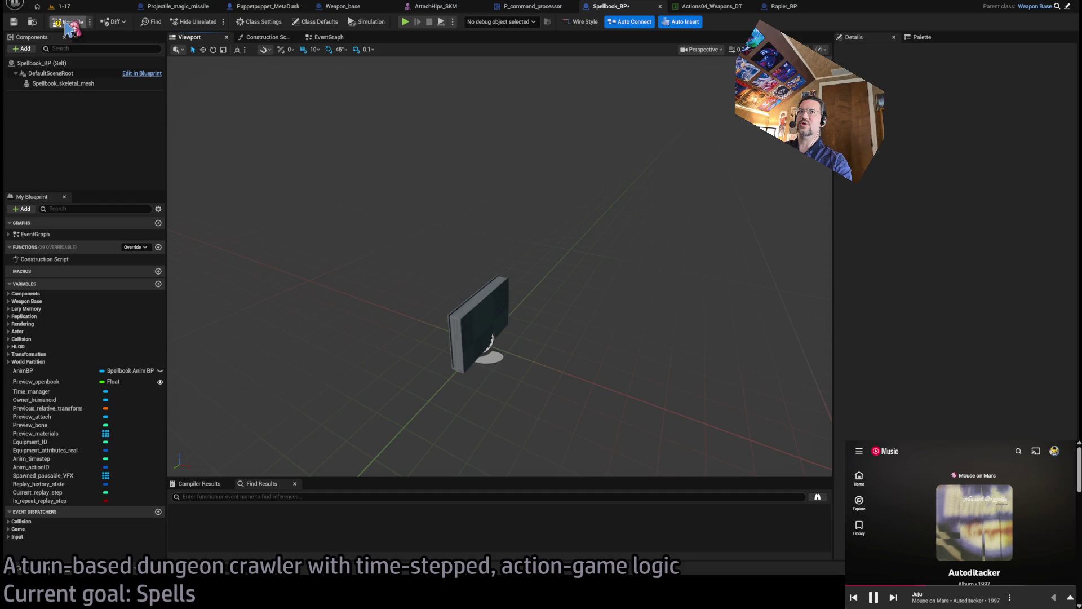
pyautogui.click(541, 9)
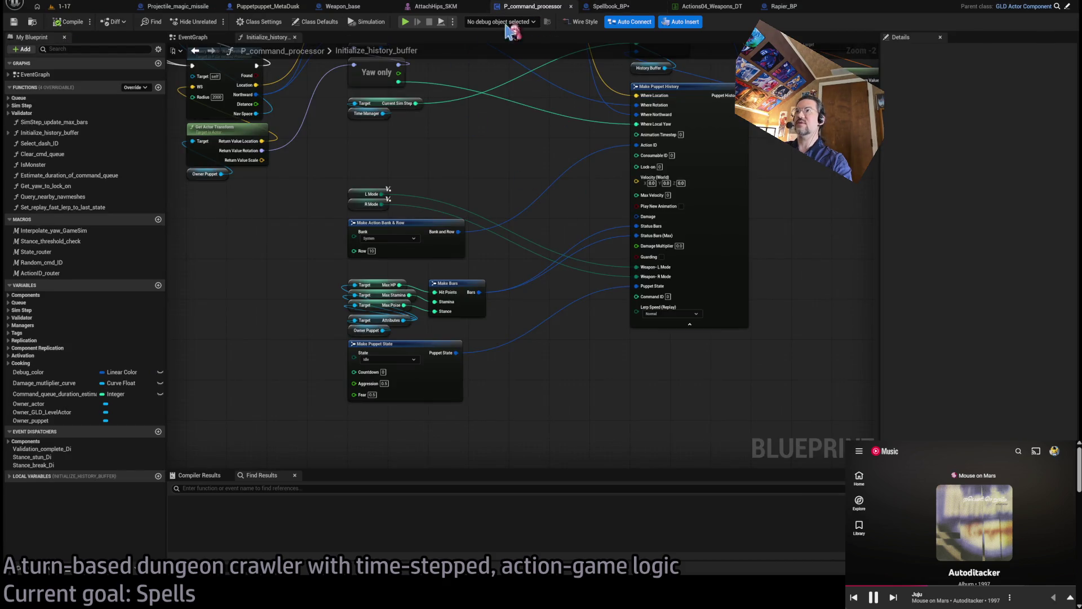
pyautogui.click(626, 7)
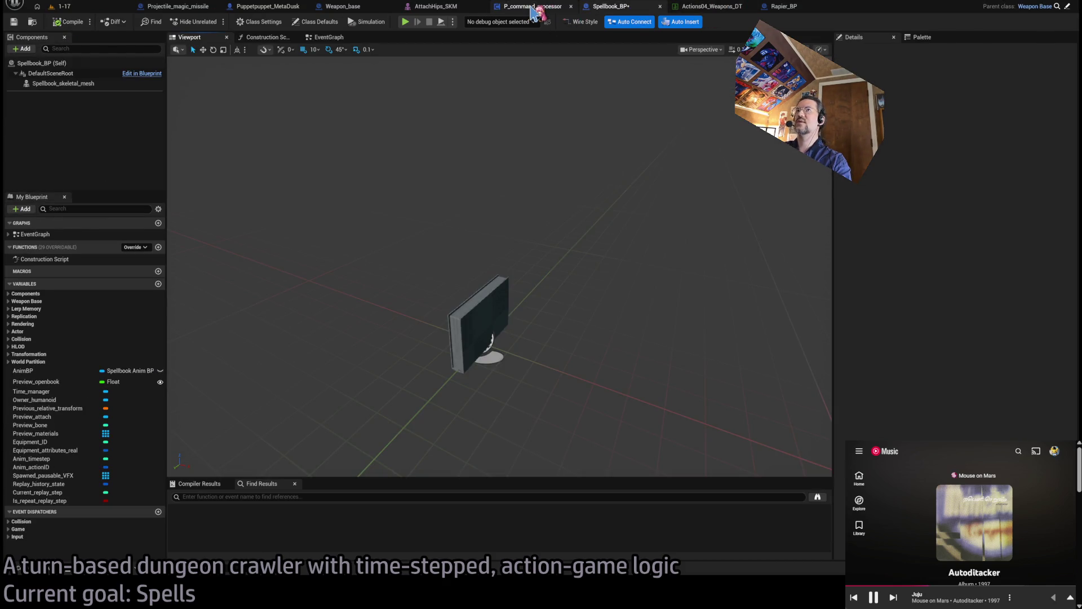
pyautogui.click(532, 8)
pyautogui.click(432, 7)
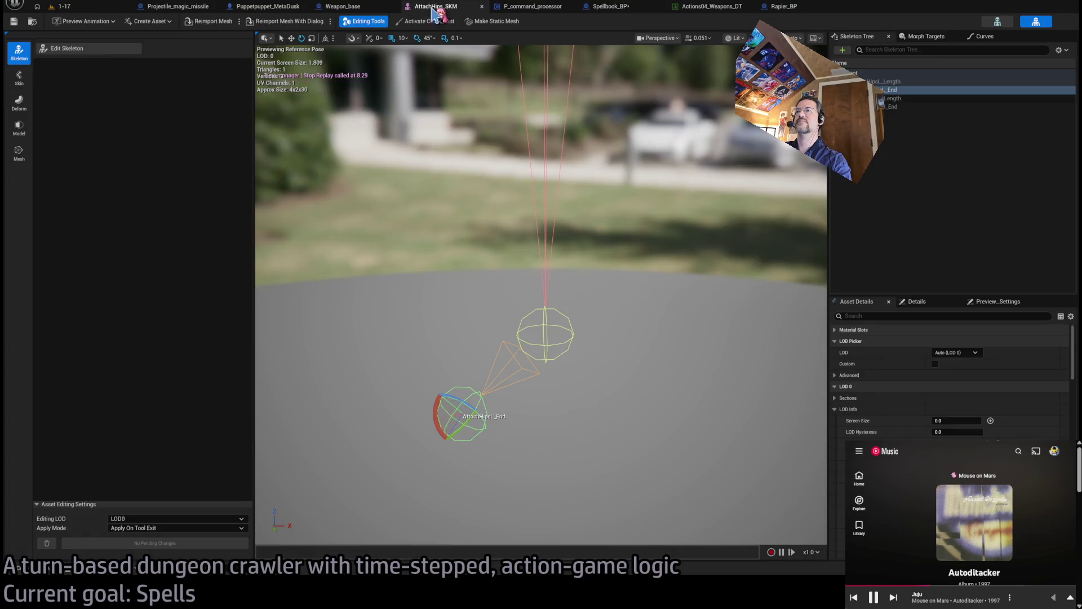
pyautogui.click(552, 10)
pyautogui.click(717, 6)
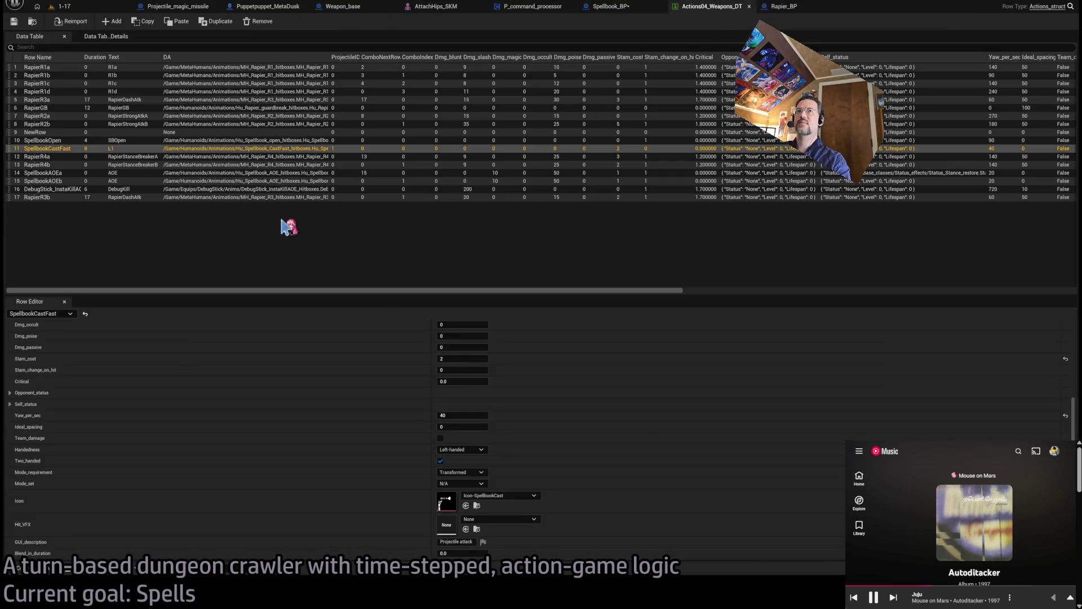
# Turn off Two_handed for the SpellbookCastFast row and return to Spellbook_BP
pyautogui.click(441, 460)
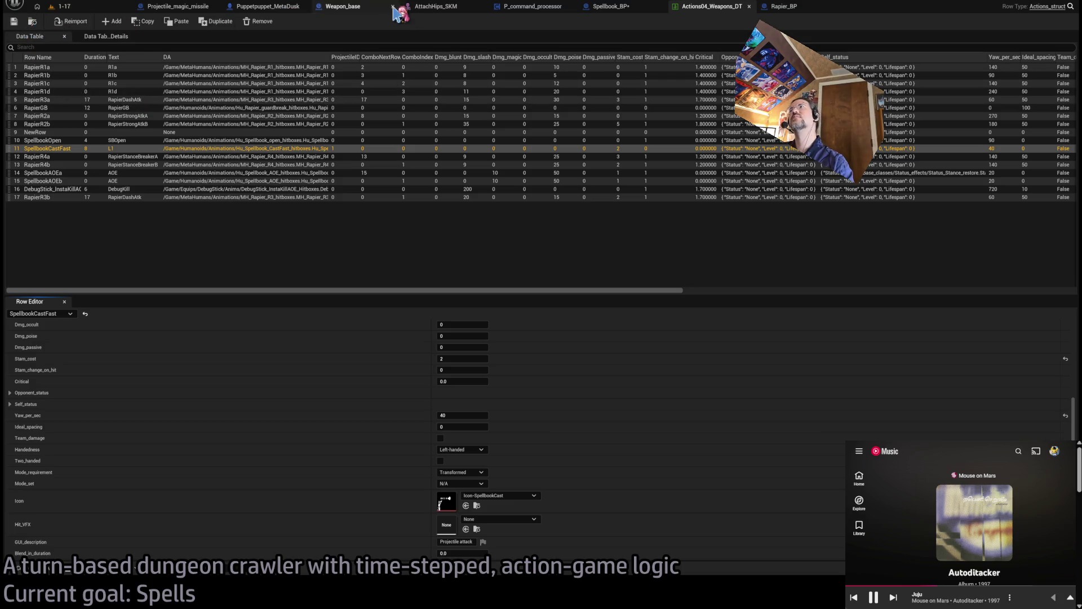
pyautogui.click(623, 6)
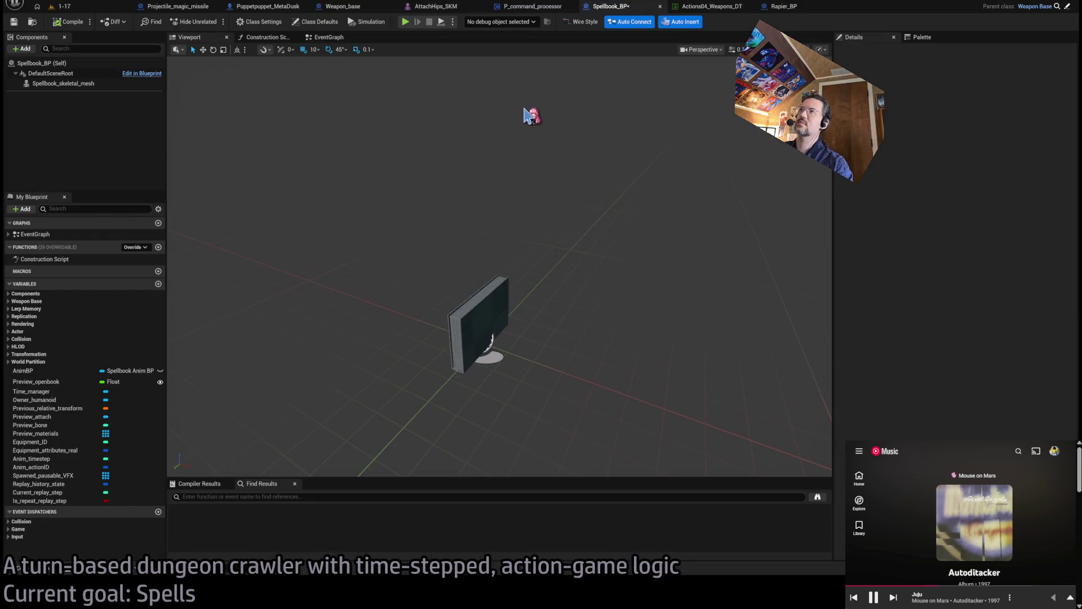
# Save Spellbook_BP with Ctrl+S and switch back to the 1-17 level tab
pyautogui.hotkey('ctrl', 's')
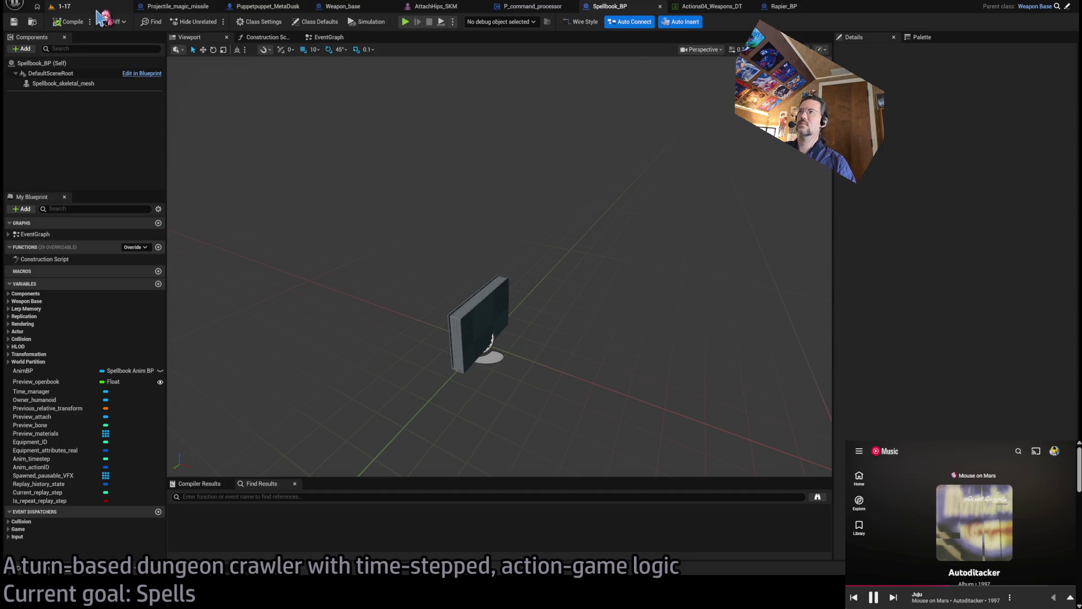
pyautogui.click(57, 7)
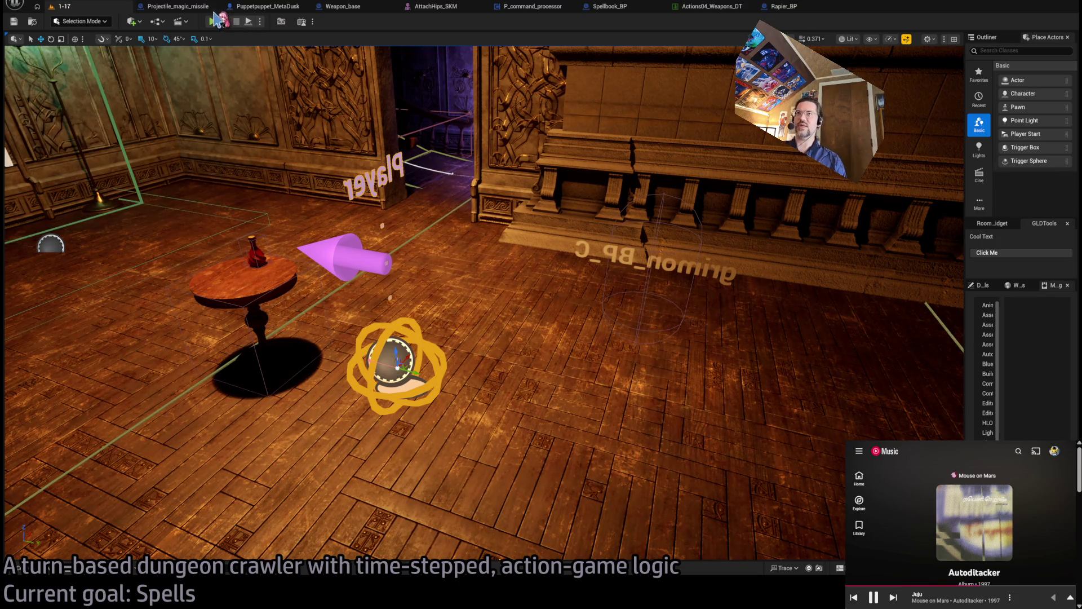
# Play-test 1-17 via Alt+P, queueing one-second forward steps and a ¾ s step, running turns, then stop
pyautogui.hotkey('alt', 'p')
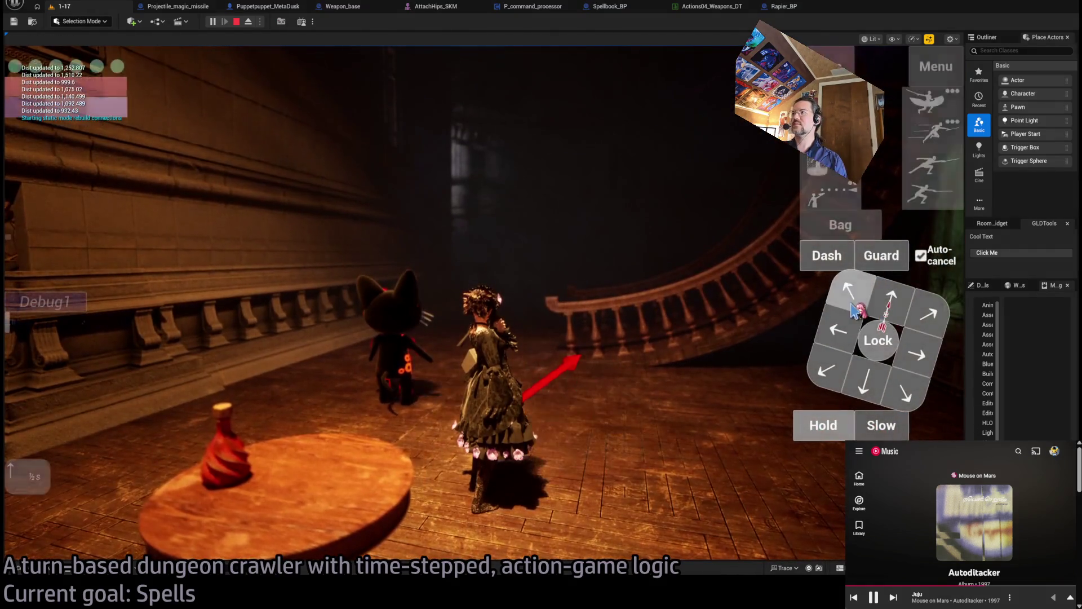
pyautogui.click(887, 302)
pyautogui.click(46, 400)
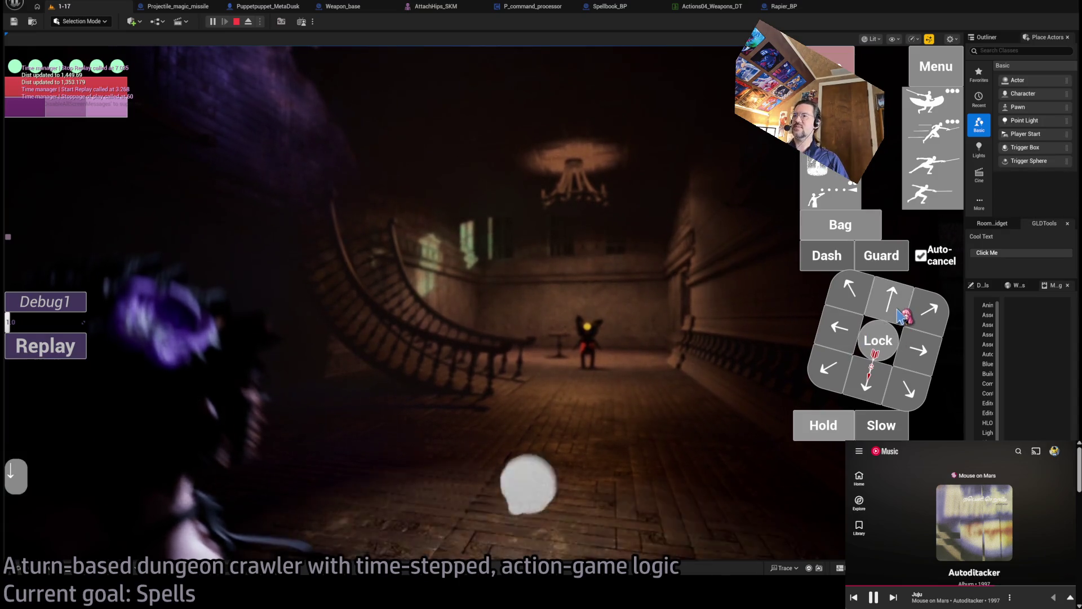
pyautogui.click(77, 421)
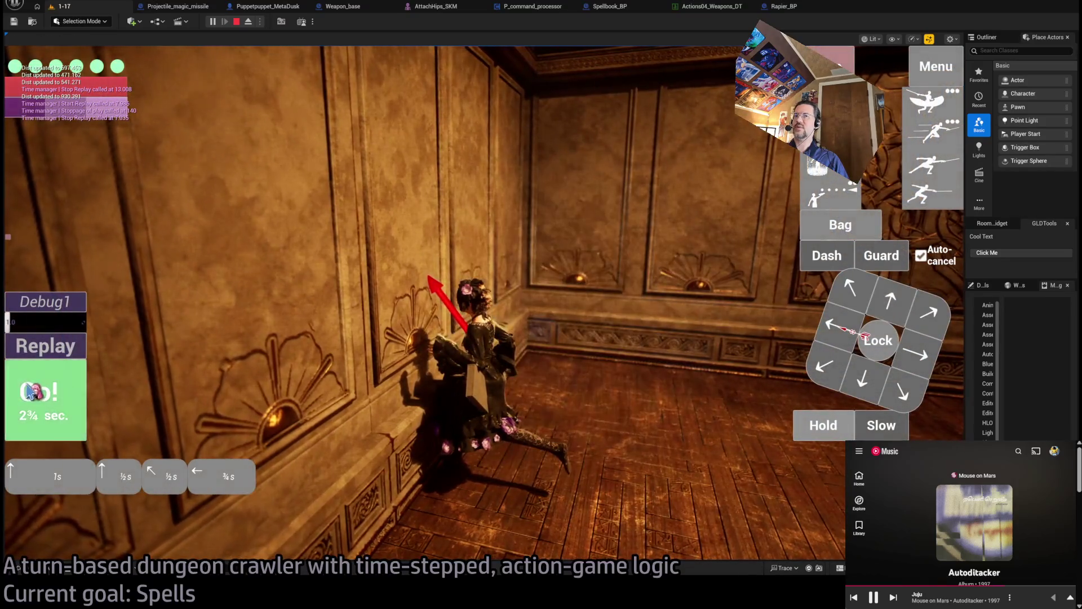
pyautogui.click(831, 326)
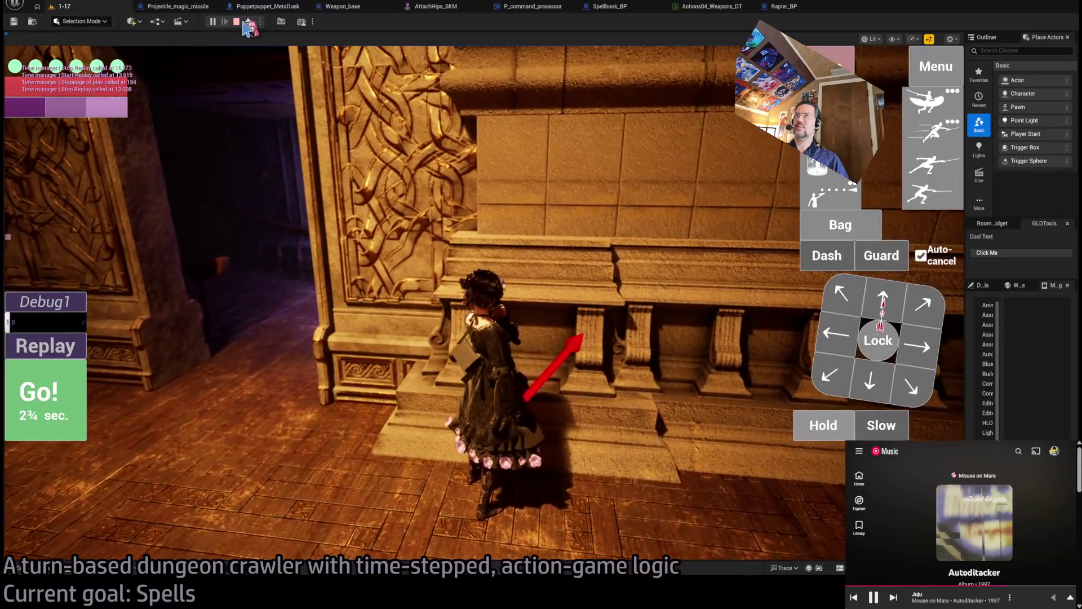
pyautogui.click(237, 22)
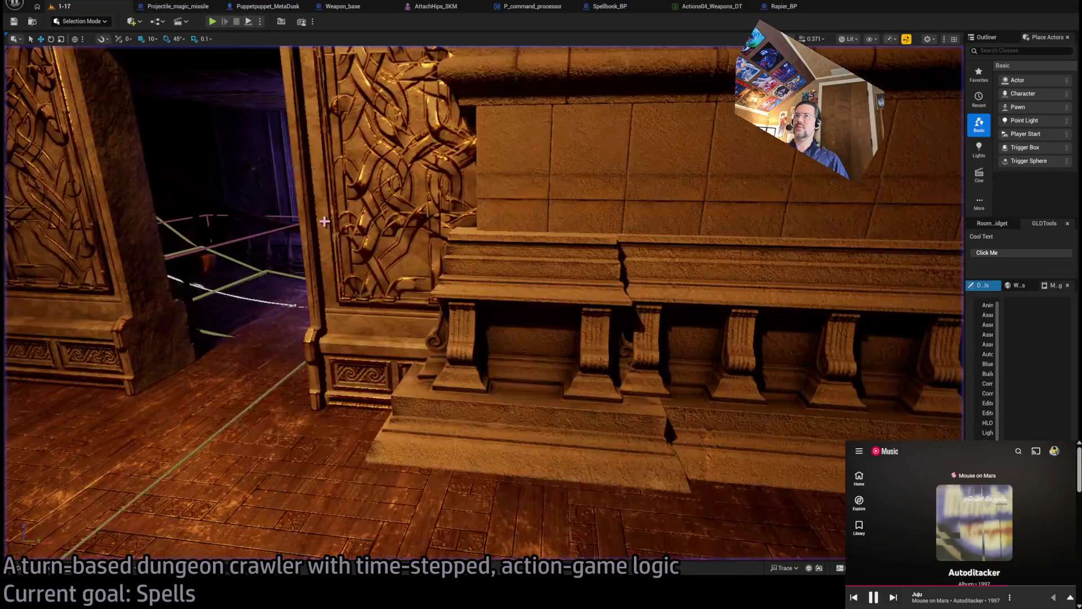
# Close the weapons table, Spellbook, command processor, AttachHips, Weapon_base, Puppetpuppet_MetaDusk and magic missile editors
pyautogui.moveTo(489, 248)
pyautogui.mouseDown()
pyautogui.moveTo(558, 231)
pyautogui.moveTo(550, 234)
pyautogui.mouseUp()
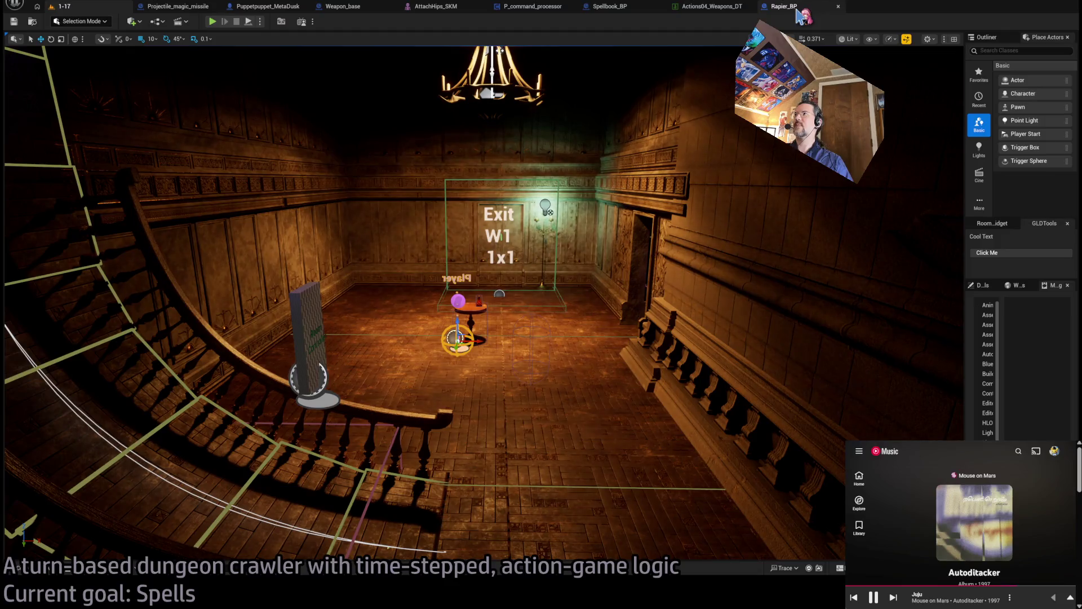
pyautogui.middleClick(728, 10)
pyautogui.middleClick(637, 11)
pyautogui.middleClick(507, 10)
pyautogui.middleClick(417, 10)
pyautogui.middleClick(316, 10)
pyautogui.middleClick(269, 10)
pyautogui.middleClick(183, 10)
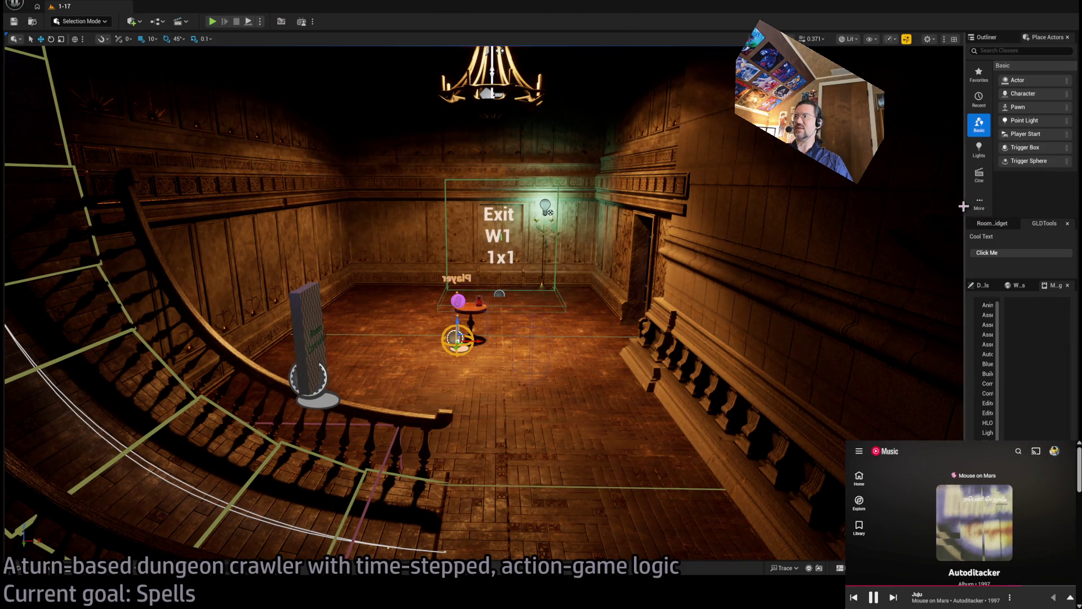
# Narrow the level viewport to widen the side panels and open the Content Drawer on RPG
pyautogui.moveTo(966, 212)
pyautogui.mouseDown()
pyautogui.moveTo(894, 209)
pyautogui.moveTo(919, 209)
pyautogui.mouseUp()
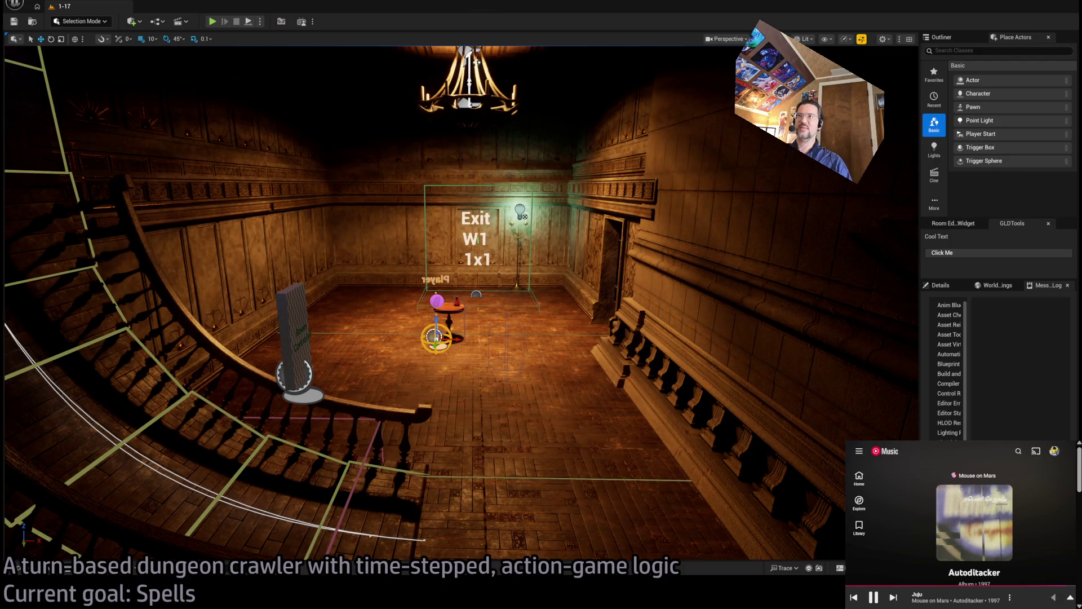
pyautogui.moveTo(451, 282); pyautogui.dragTo(451, 254)
pyautogui.moveTo(540, 238)
pyautogui.mouseDown()
pyautogui.moveTo(540, 270)
pyautogui.moveTo(541, 237)
pyautogui.mouseUp()
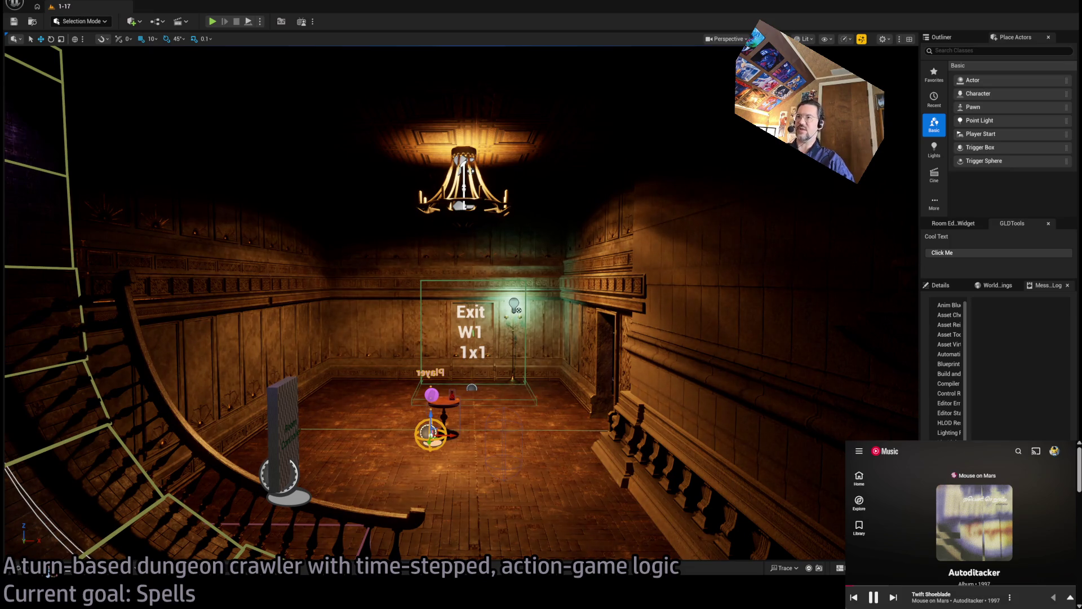
pyautogui.click(18, 568)
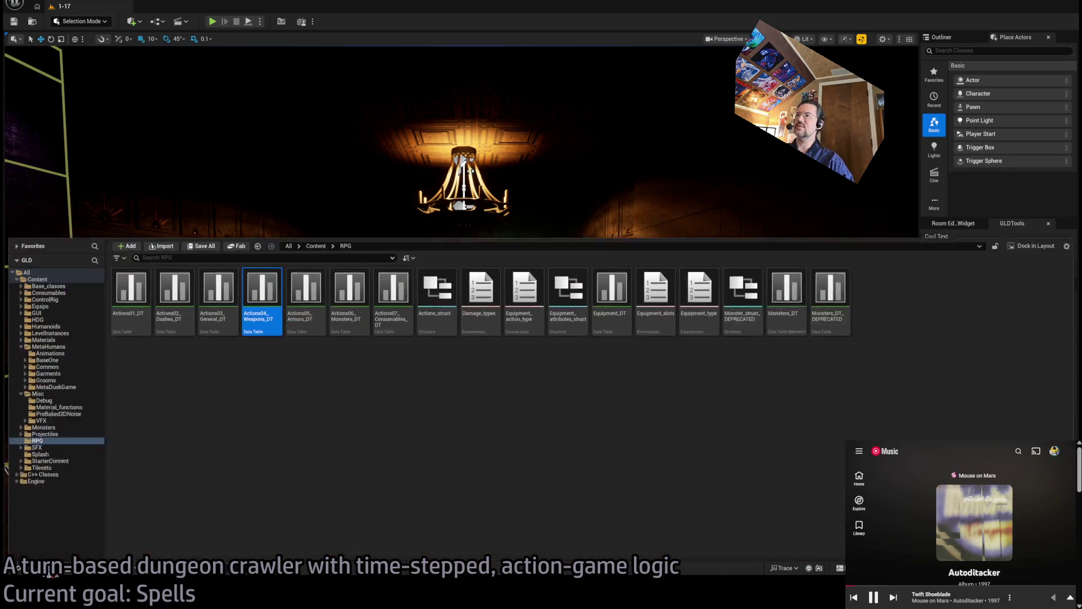
# Toggle the Content Drawer closed, leaving only the 1-17 level viewport showing
pyautogui.click(57, 572)
pyautogui.click(56, 573)
pyautogui.click(55, 573)
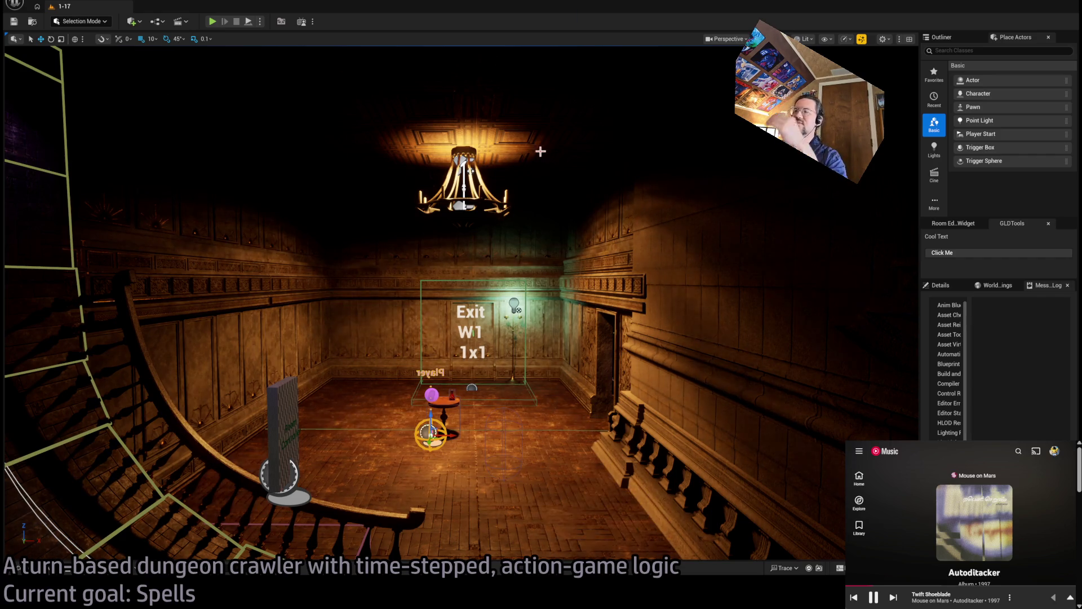
# Fly the camera forward and down toward the table and the Exit W1 1x1 marker
pyautogui.moveTo(550, 176); pyautogui.dragTo(547, 152)
pyautogui.moveTo(534, 330)
pyautogui.mouseDown()
pyautogui.moveTo(525, 313)
pyautogui.moveTo(534, 329)
pyautogui.mouseUp()
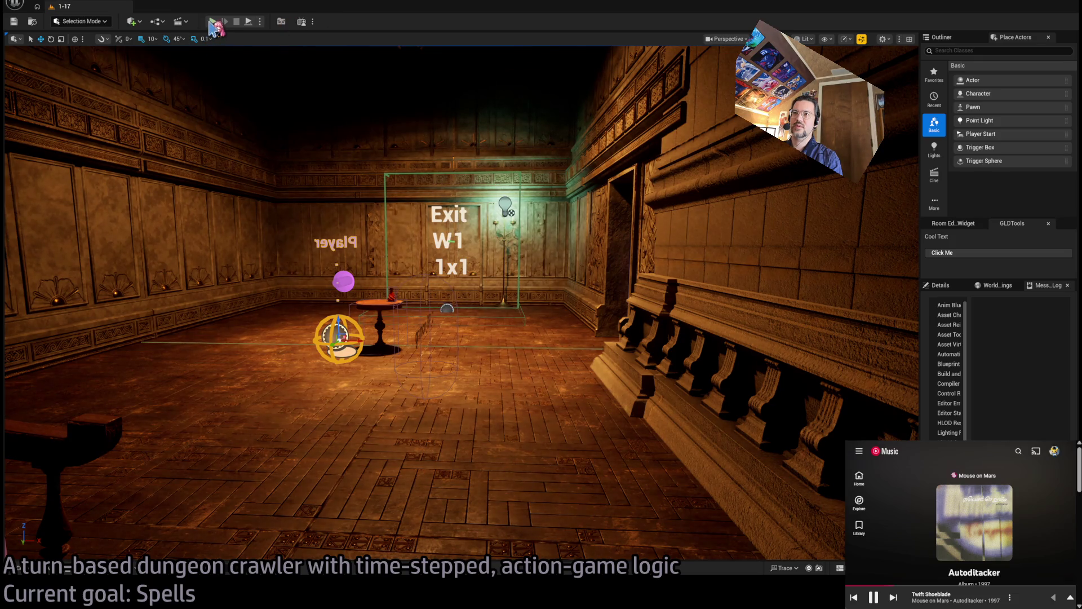
# Run a brief play-test of the 1-17 level beside the cat enemy, then stop it
pyautogui.click(212, 24)
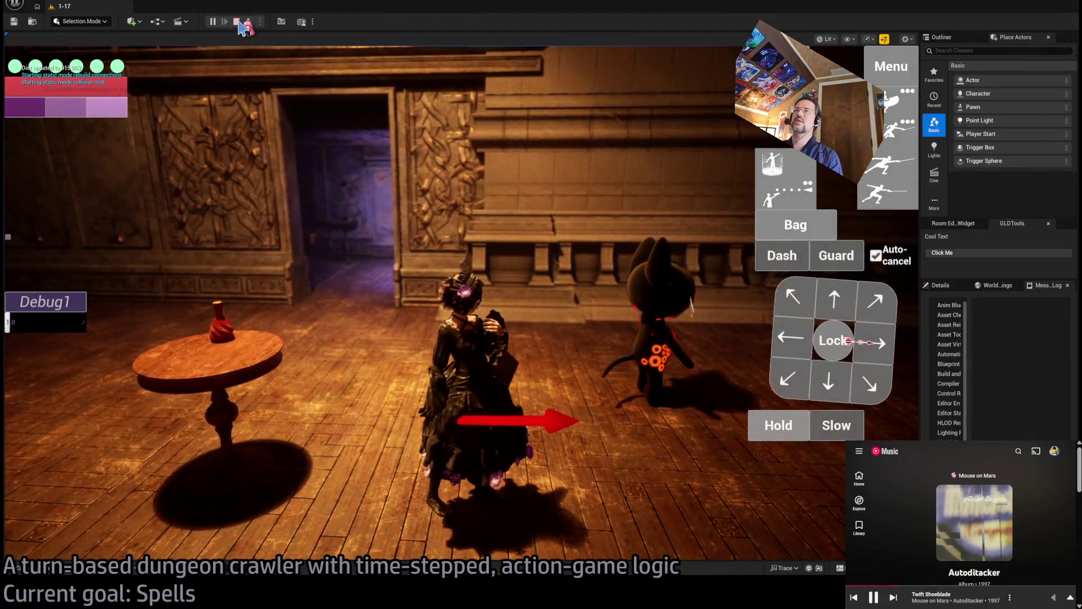
pyautogui.click(237, 23)
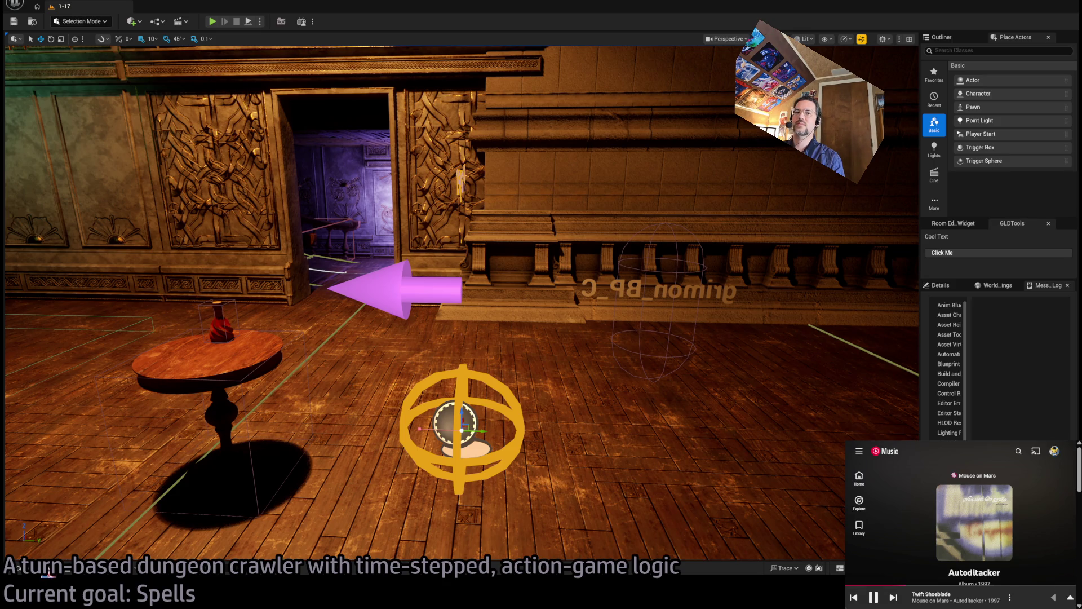
# Open the Content Drawer to show the Base_classes project assets
pyautogui.click(18, 568)
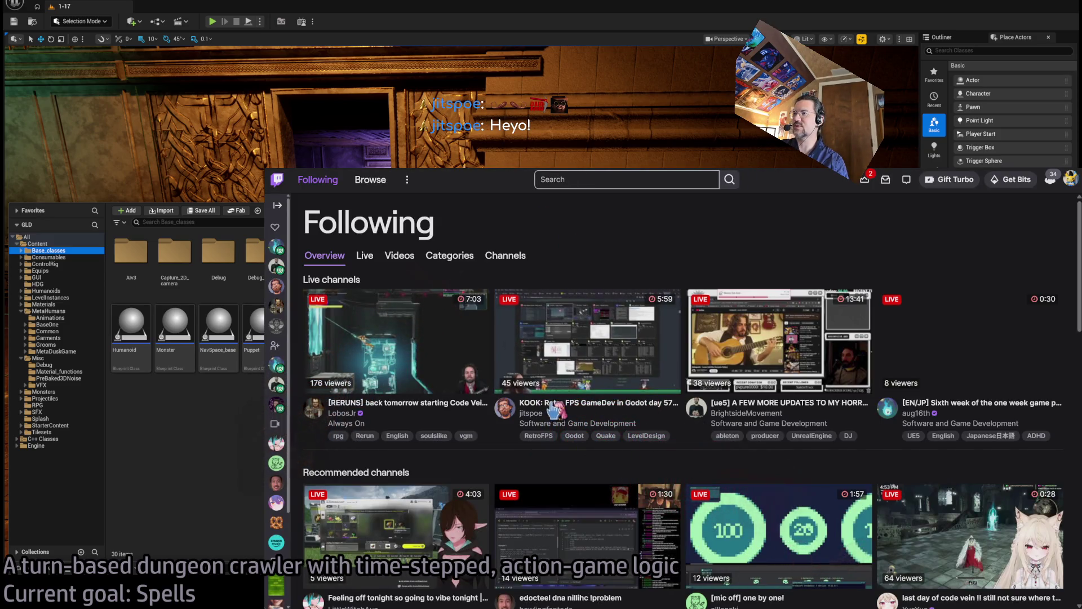
# Open the streamer's Twitch channel and play its most recent past broadcast
pyautogui.click(587, 405)
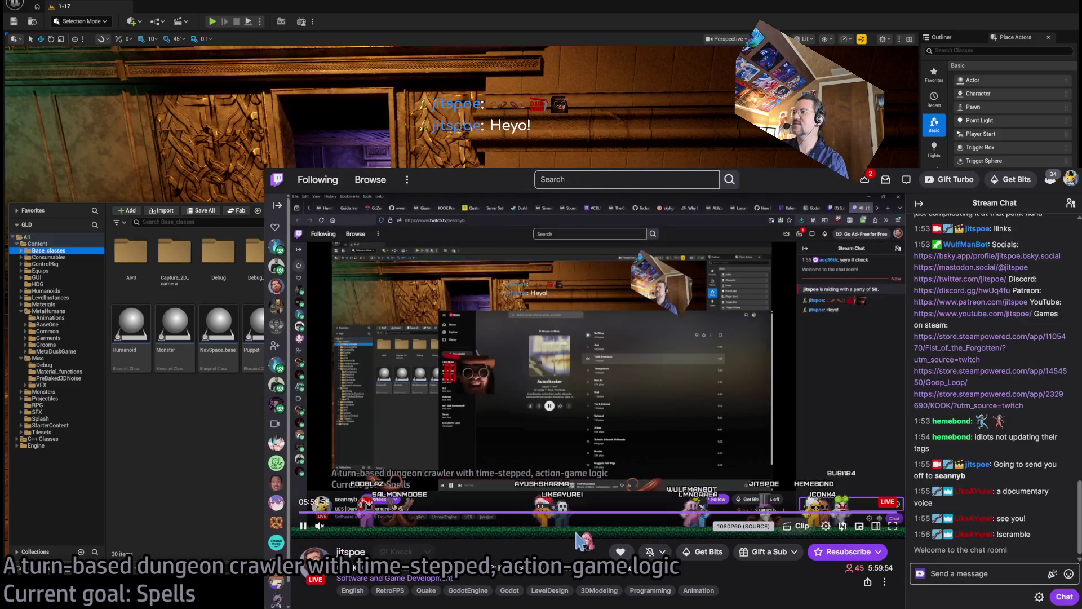
pyautogui.scroll(-2, 451, 508)
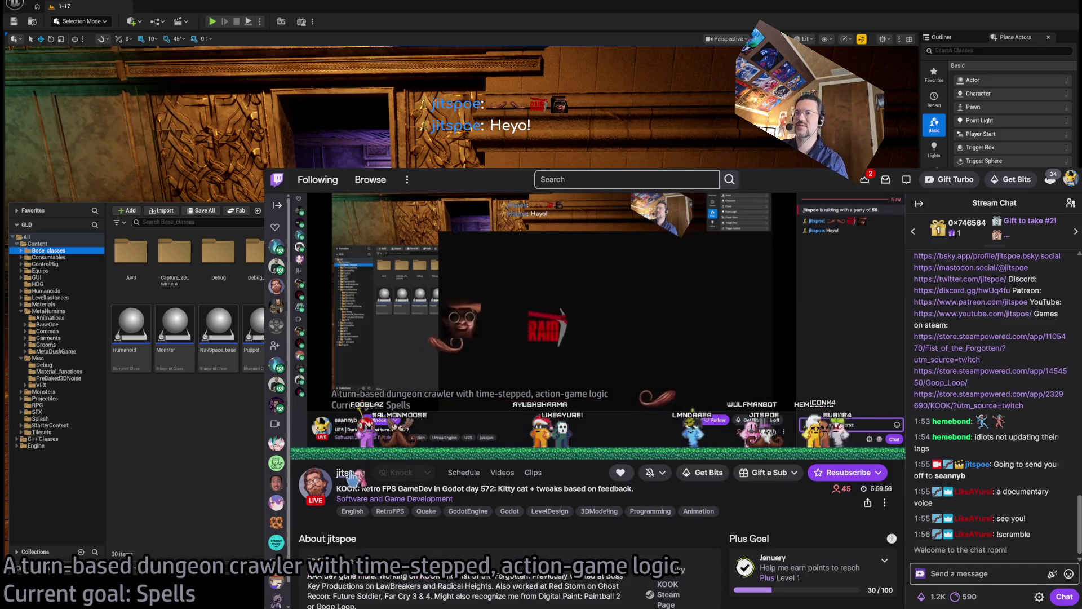
pyautogui.click(503, 474)
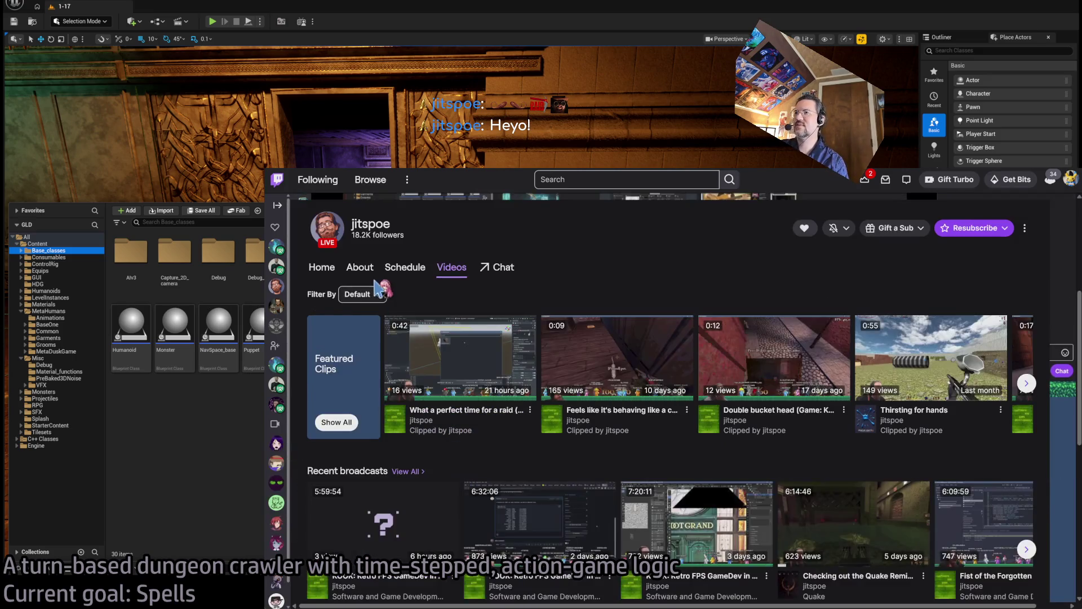
pyautogui.click(364, 296)
pyautogui.click(382, 339)
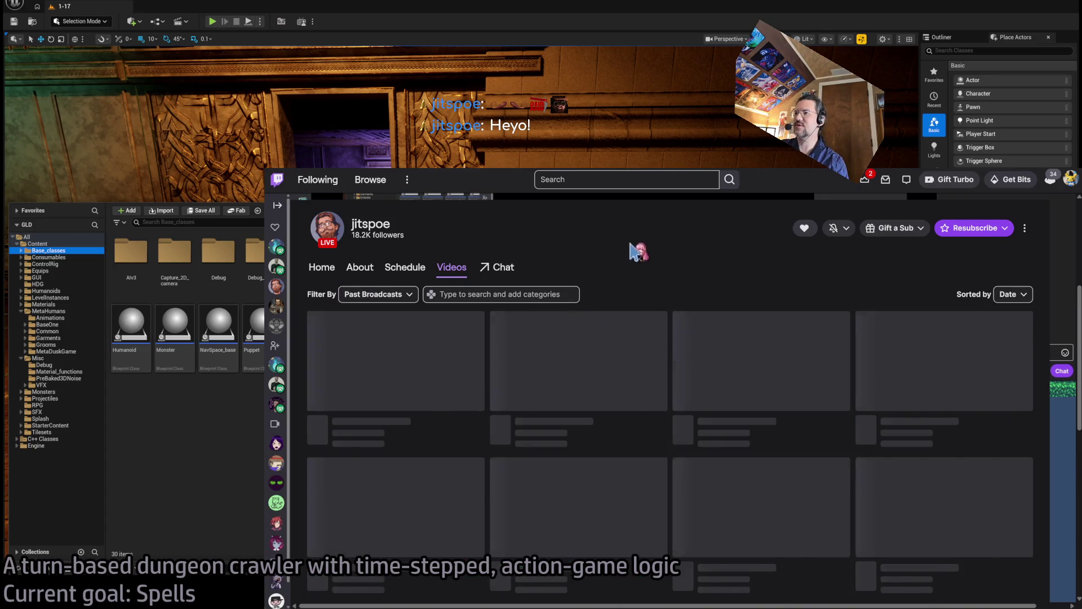
pyautogui.click(834, 523)
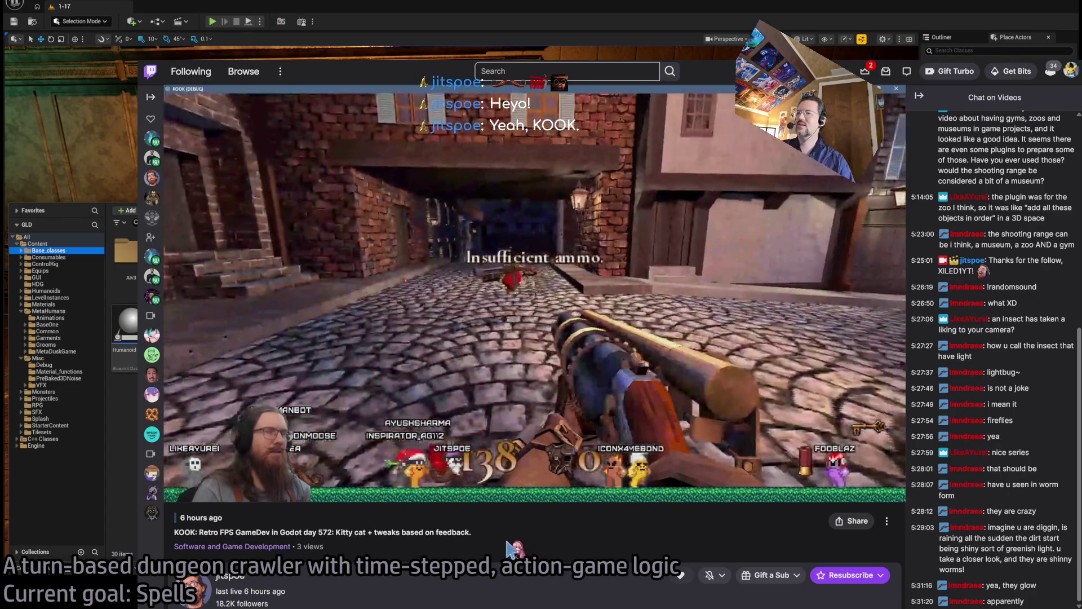
# Scroll the broadcast page and pause the playback
pyautogui.scroll(-6, 520, 550)
pyautogui.scroll(-4, 621, 490)
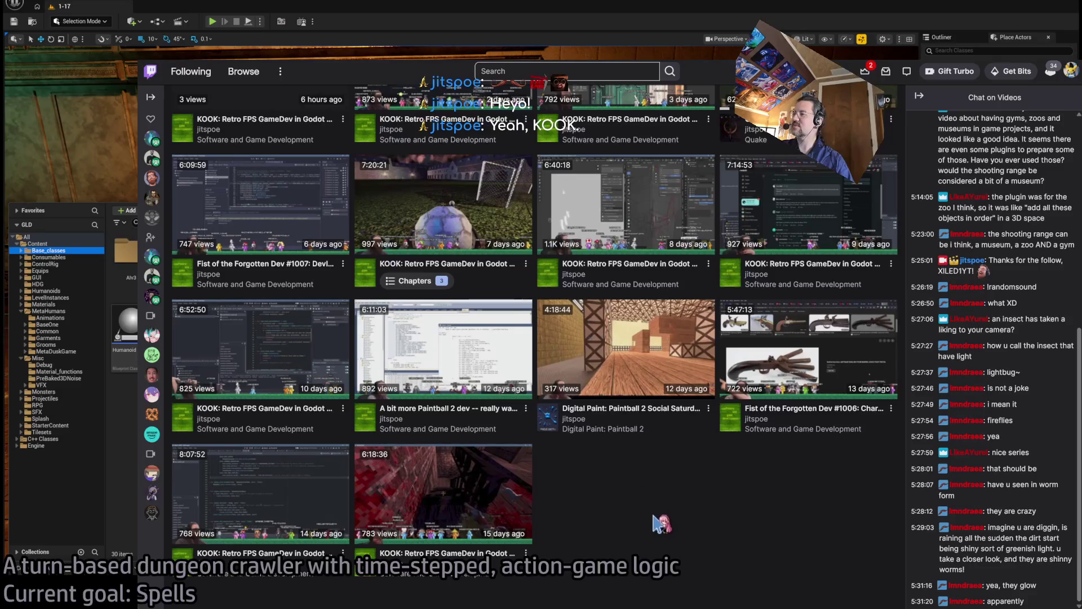
pyautogui.scroll(10, 657, 522)
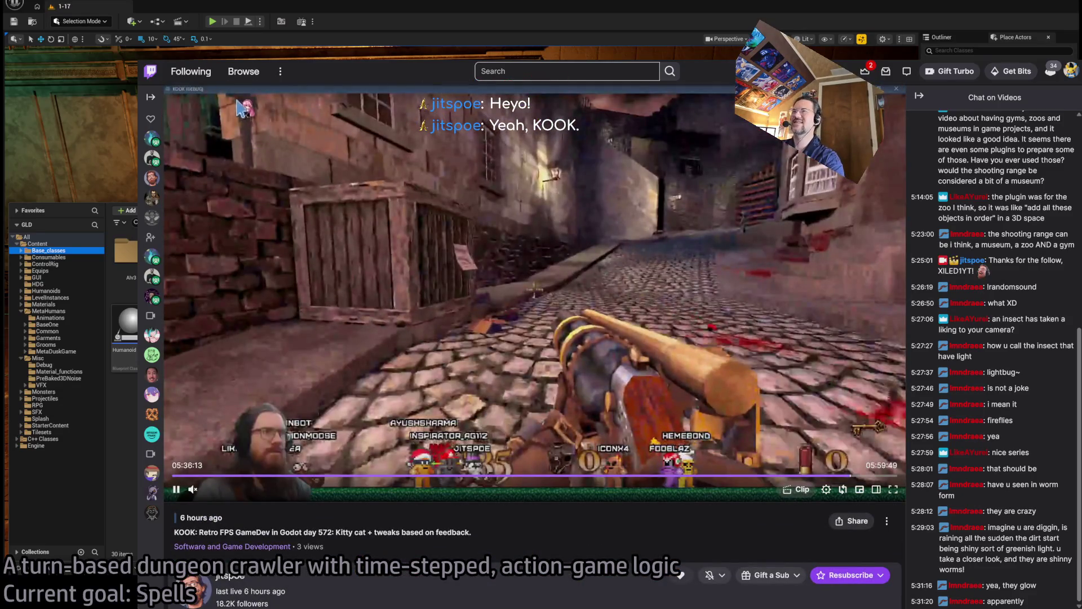
pyautogui.click(177, 490)
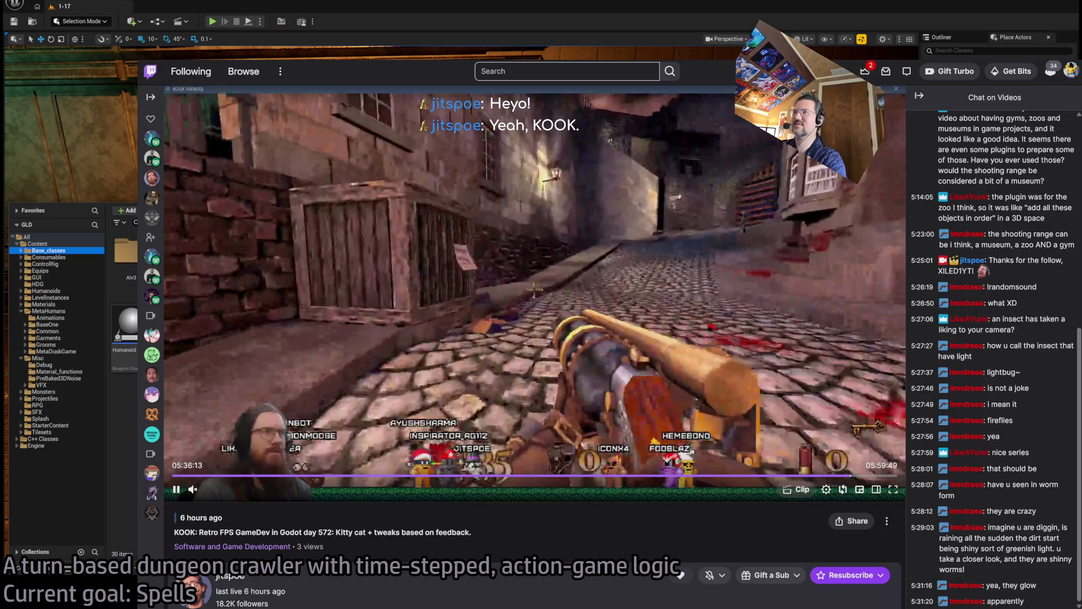
# Search the web for 'kook steam shooter' and open KOOK's Steam store page
pyautogui.hotkey('ctrl', 't')
pyautogui.write('kook')
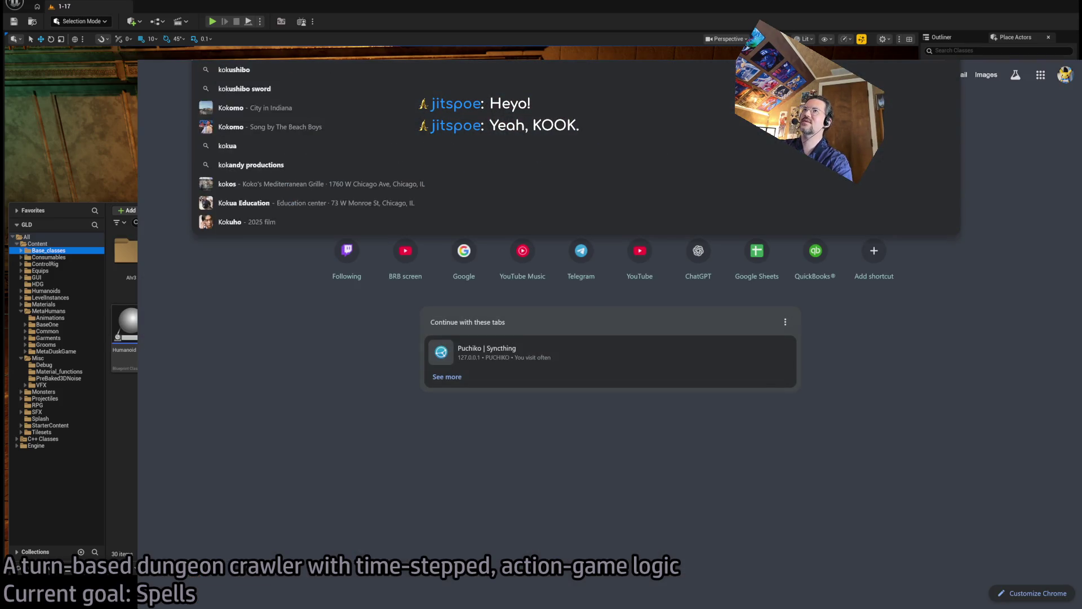
pyautogui.write(' steam shooter')
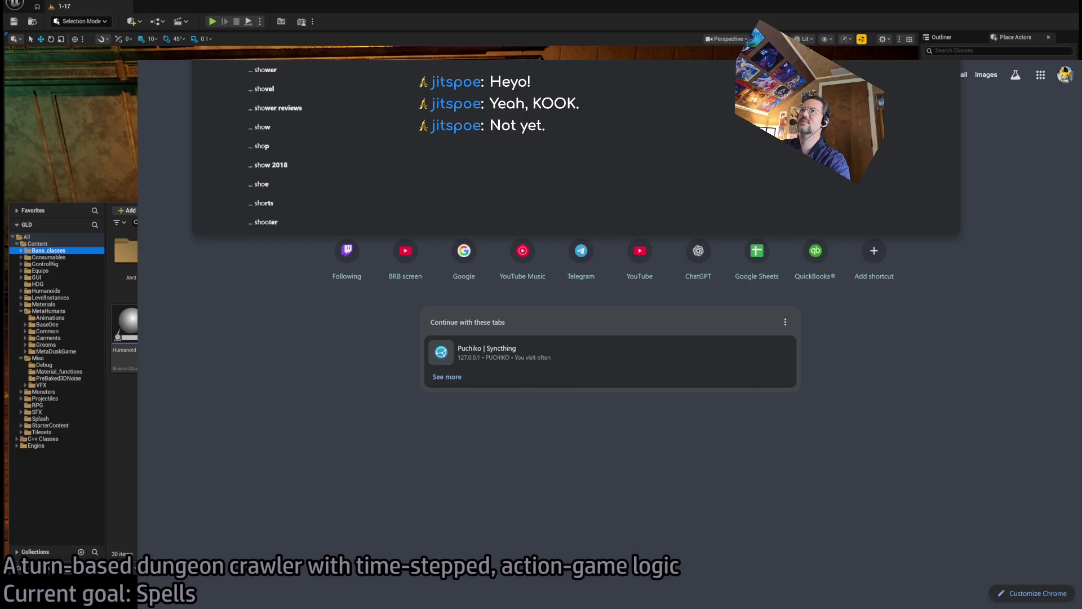
pyautogui.press('Return')
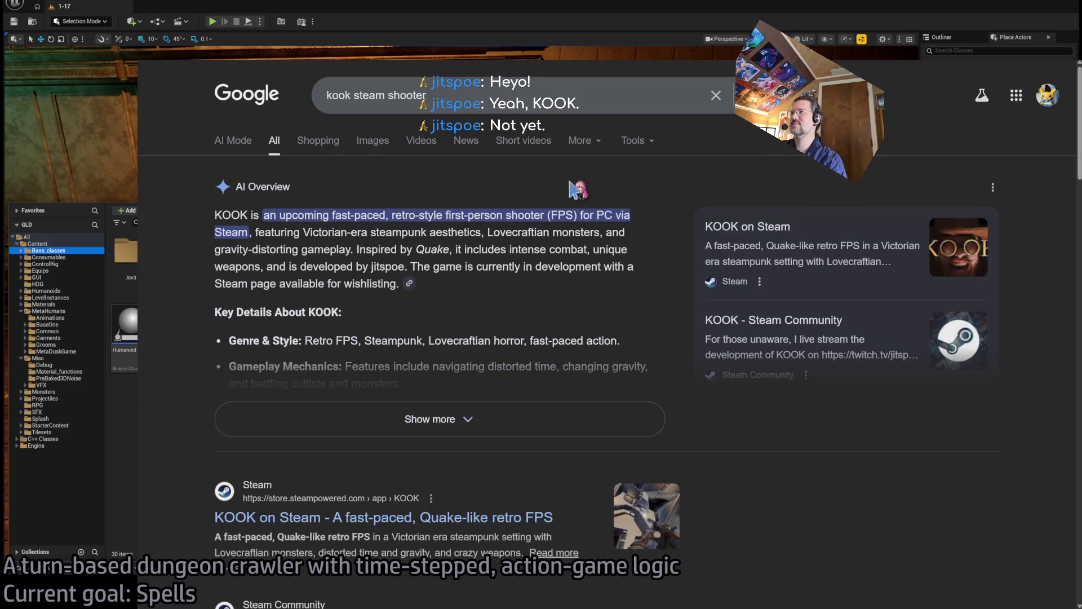
pyautogui.click(439, 205)
pyautogui.scroll(-3, 440, 206)
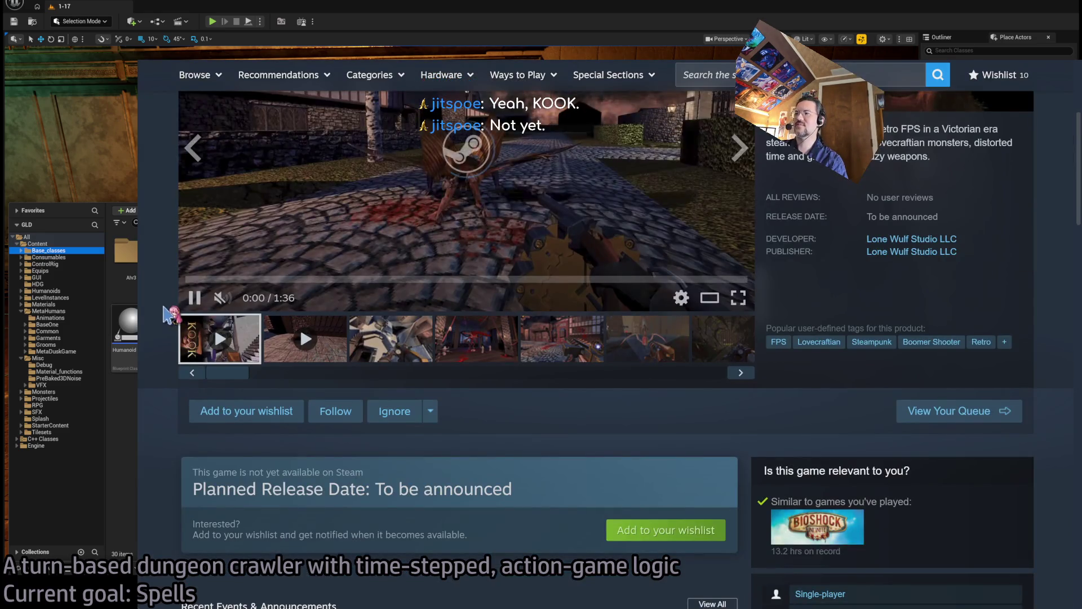
# Scroll KOOK's Steam page to About This Game, then resume the Twitch KOOK broadcast
pyautogui.scroll(-3, 158, 301)
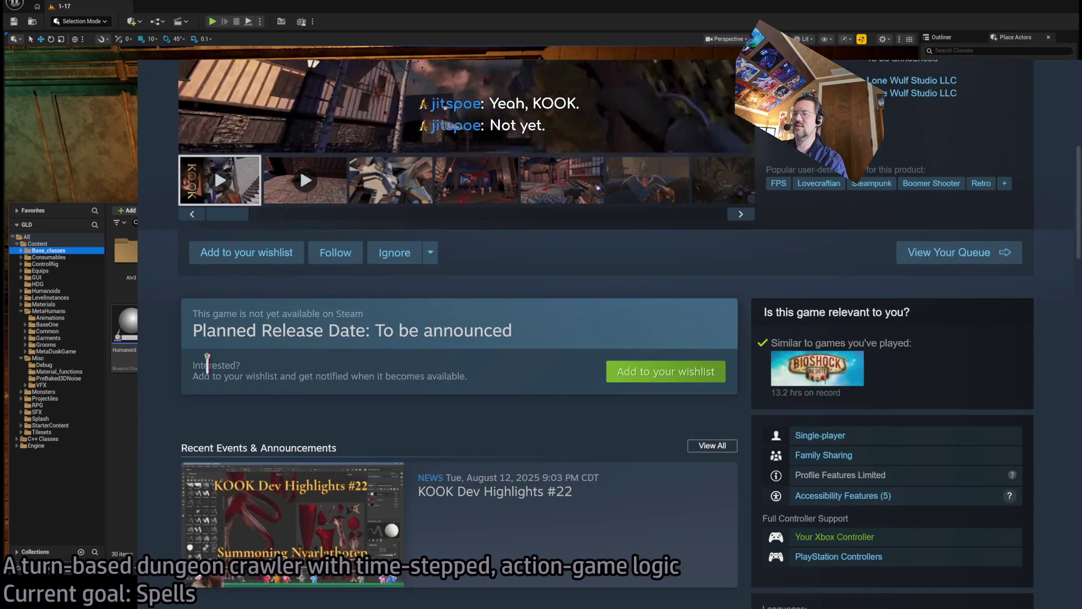
pyautogui.scroll(-2, 322, 353)
pyautogui.scroll(-3, 321, 352)
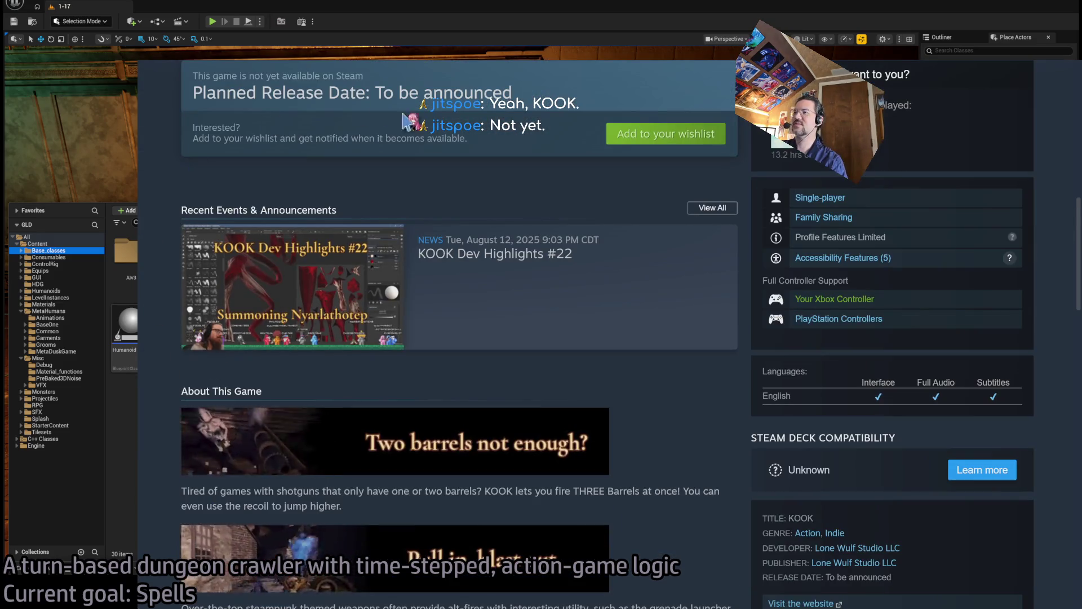
pyautogui.scroll(-2, 623, 352)
pyautogui.scroll(-2, 623, 352)
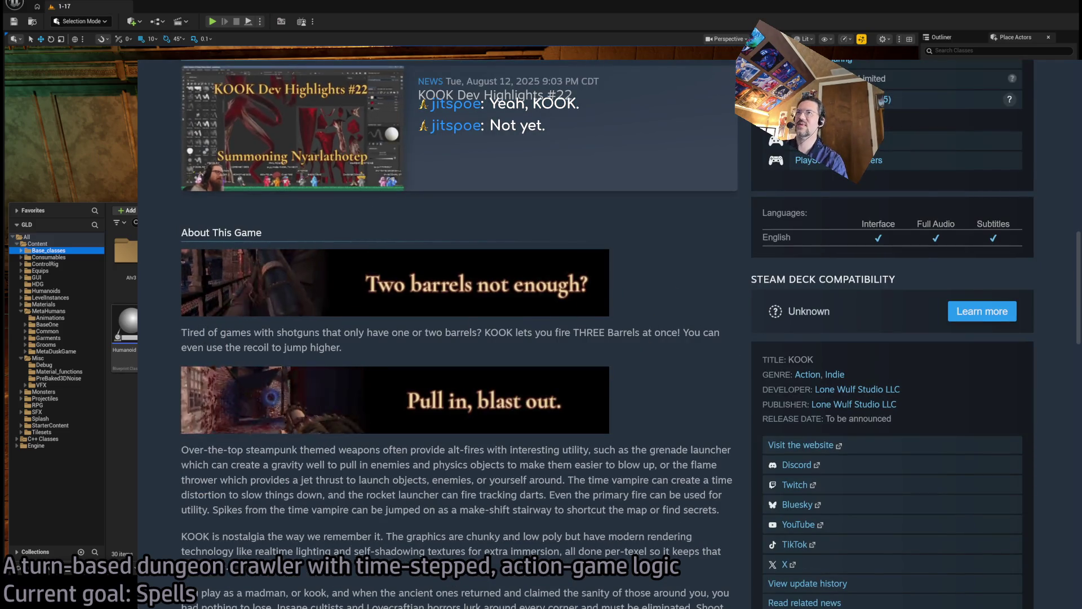
pyautogui.hotkey('alt', 'Tab')
pyautogui.click(623, 316)
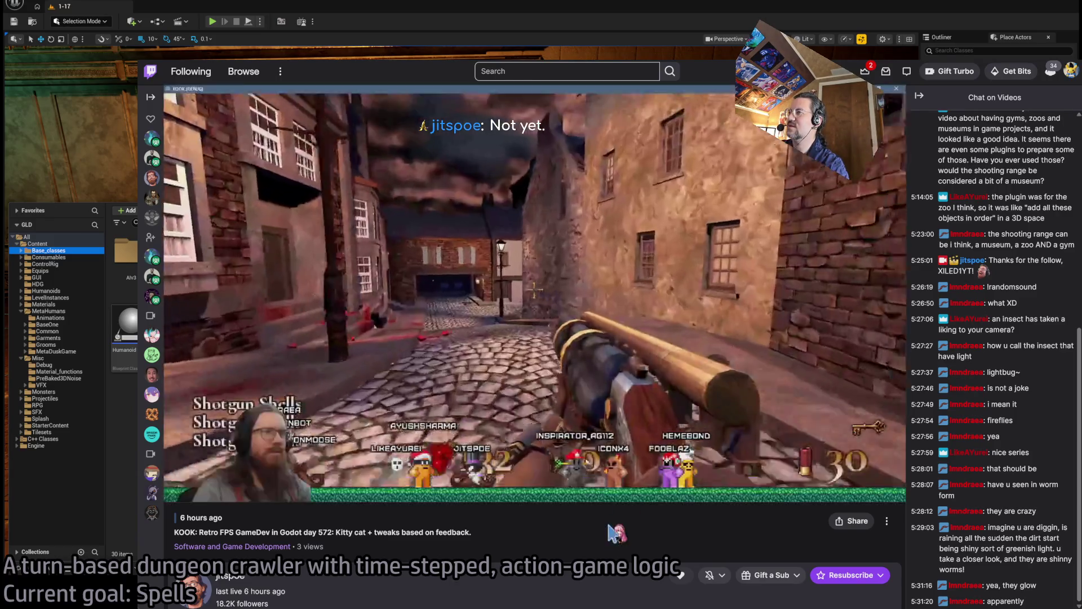
# Pause and resume the VOD repeatedly to catch the triple-barrel shotgun firing
pyautogui.press('space')
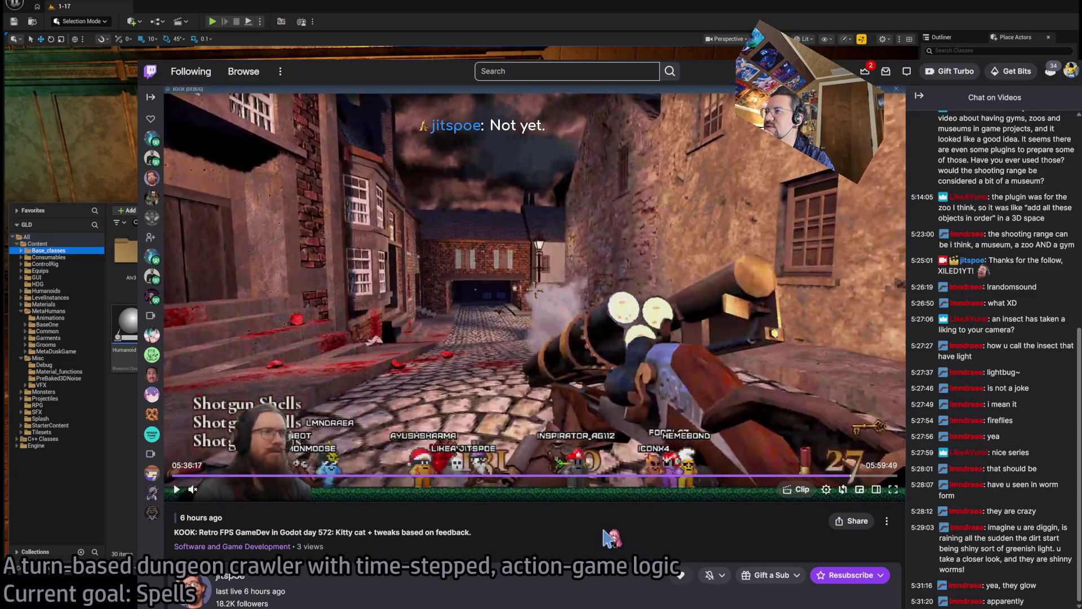
pyautogui.press('space')
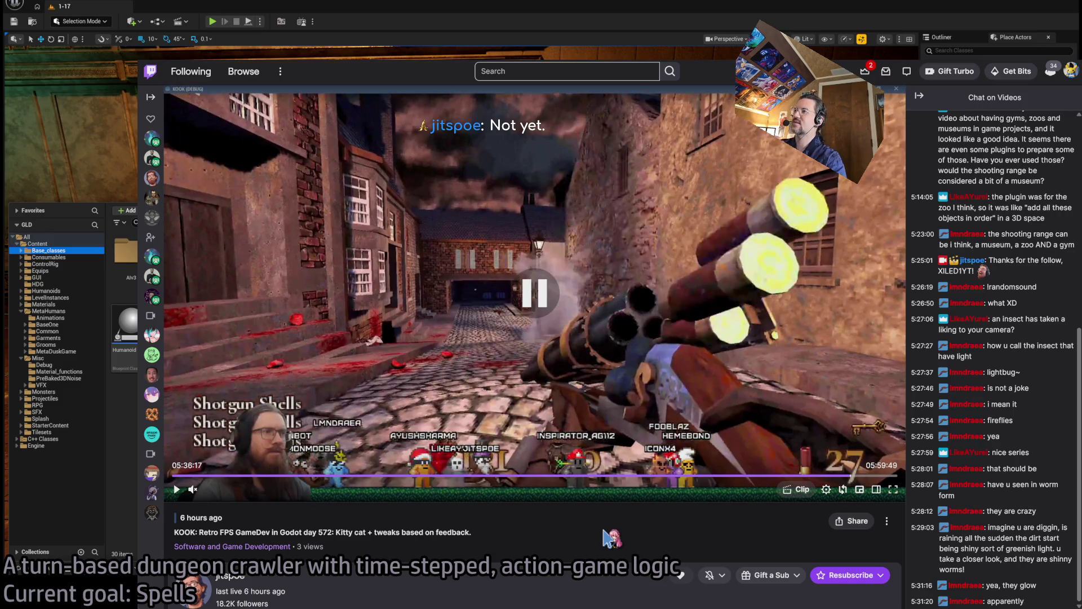
pyautogui.press('space')
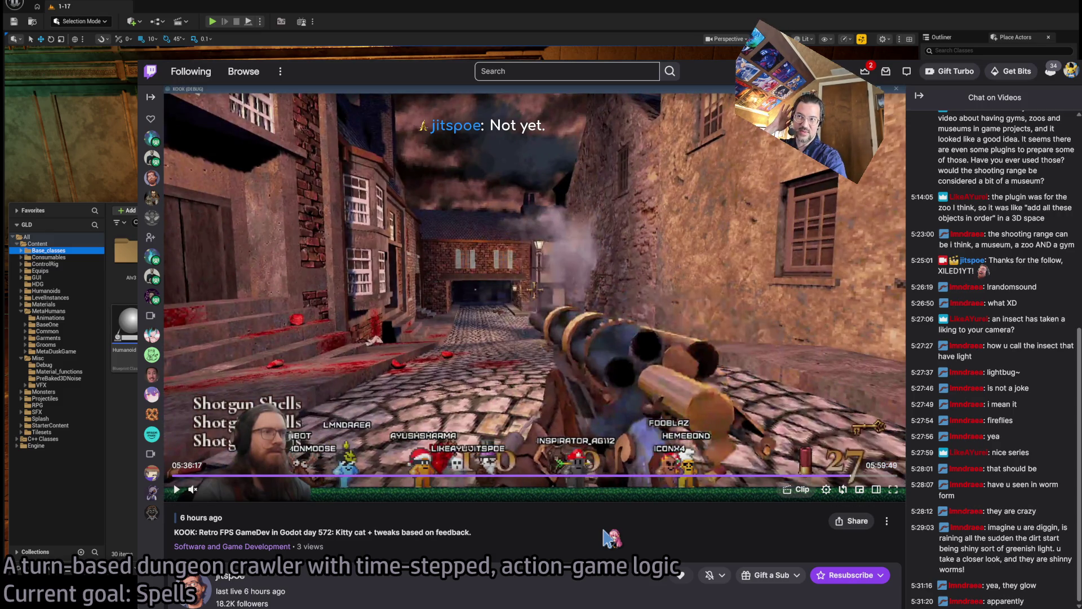
pyautogui.press('space')
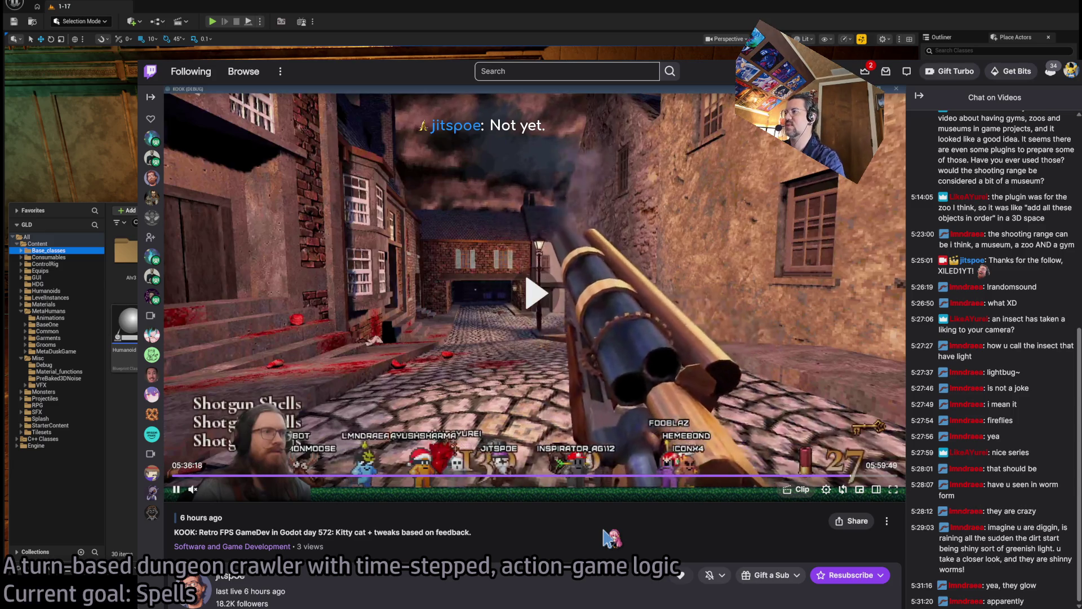
pyautogui.press('space')
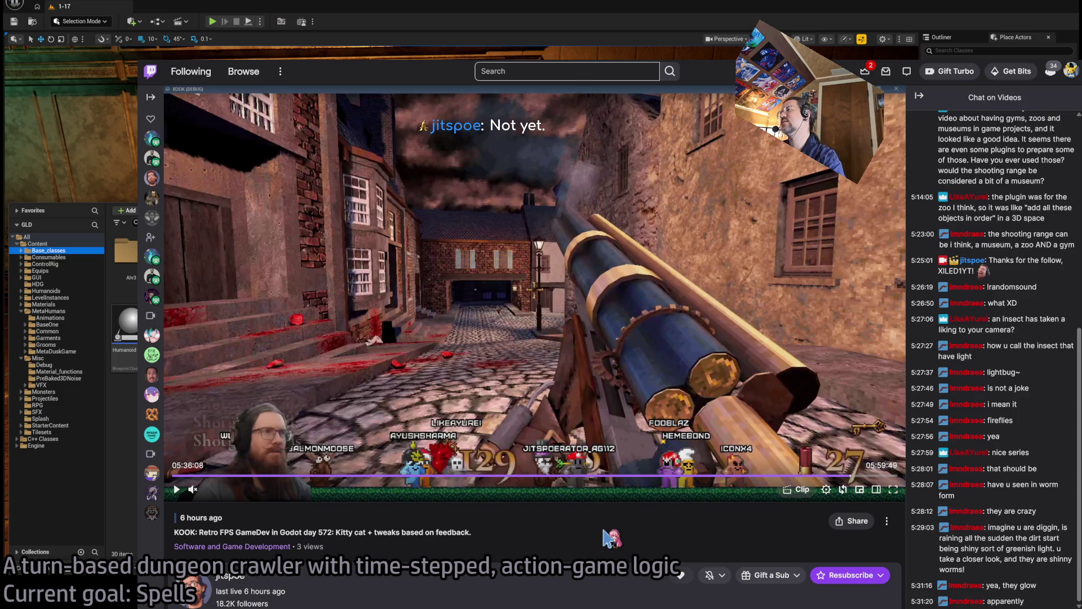
pyautogui.press('space')
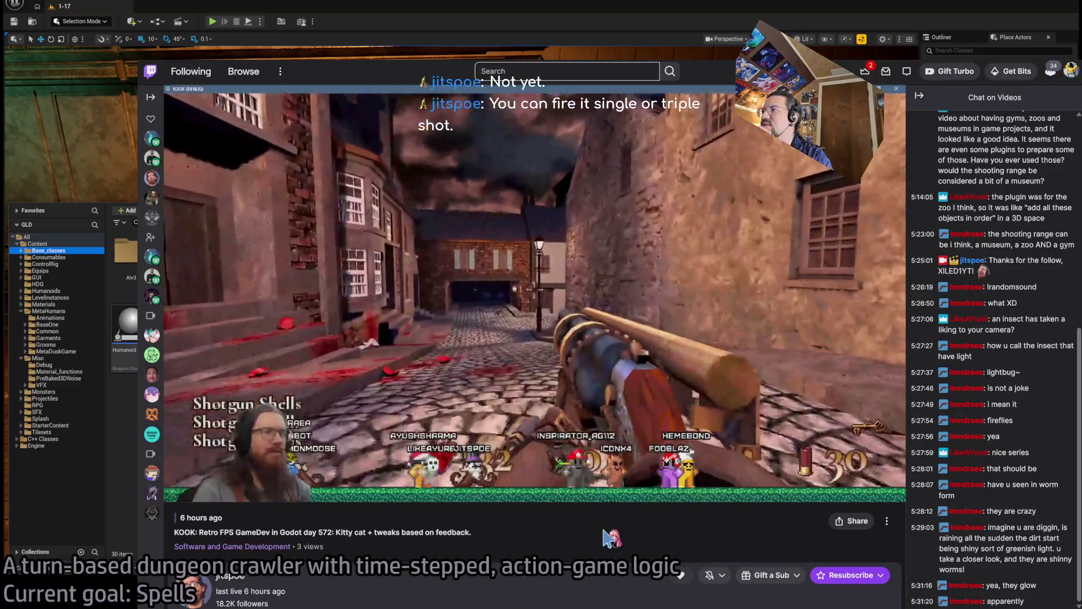
# Pause at 05:36:20, resume, then skip the video about twenty seconds ahead
pyautogui.press('space')
pyautogui.press('space')
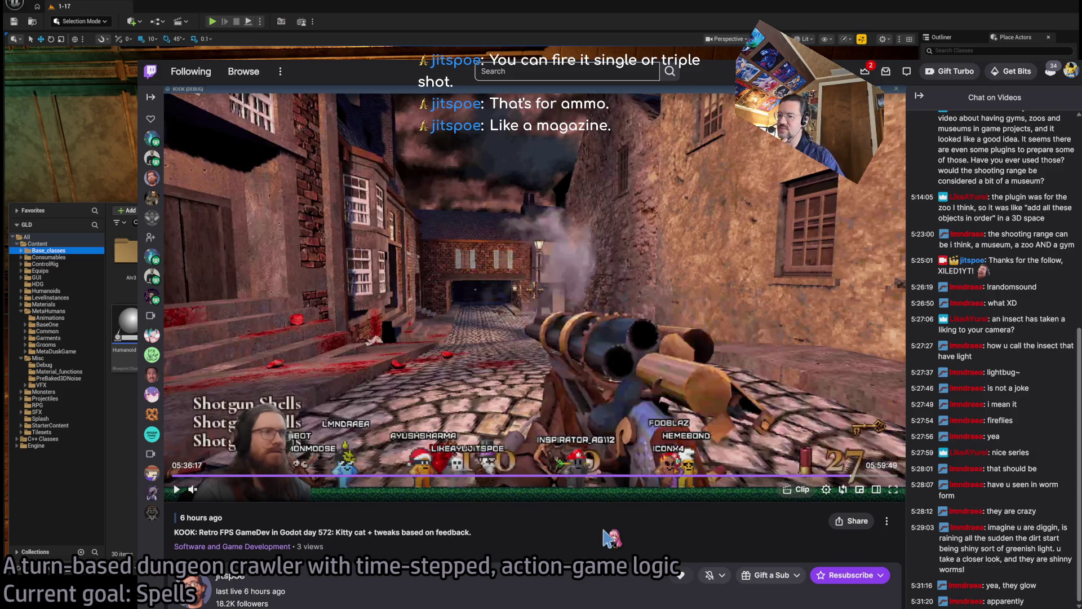
pyautogui.press('space')
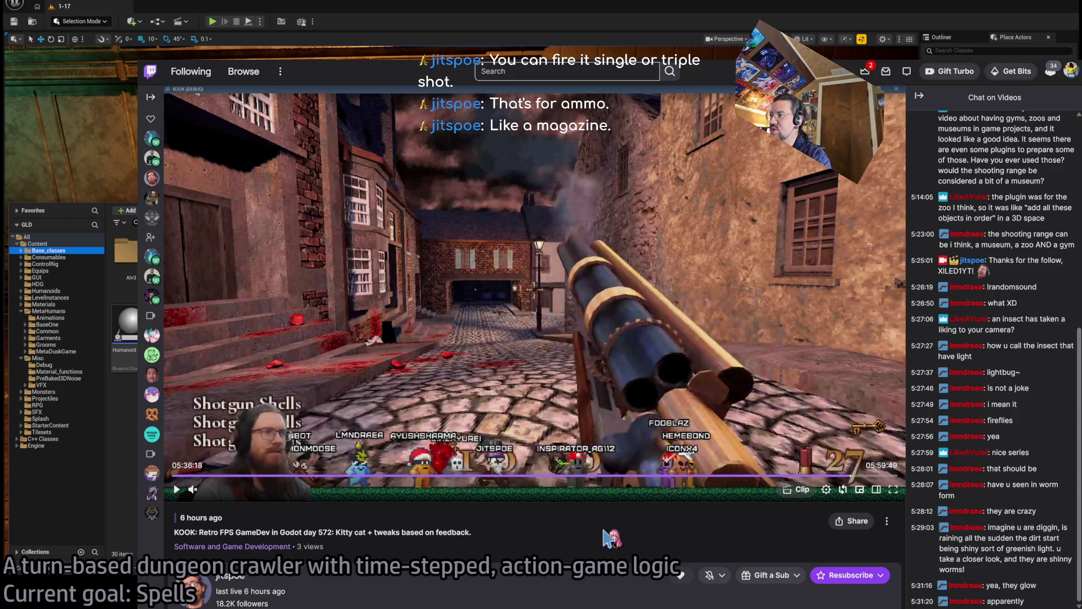
pyautogui.press('space')
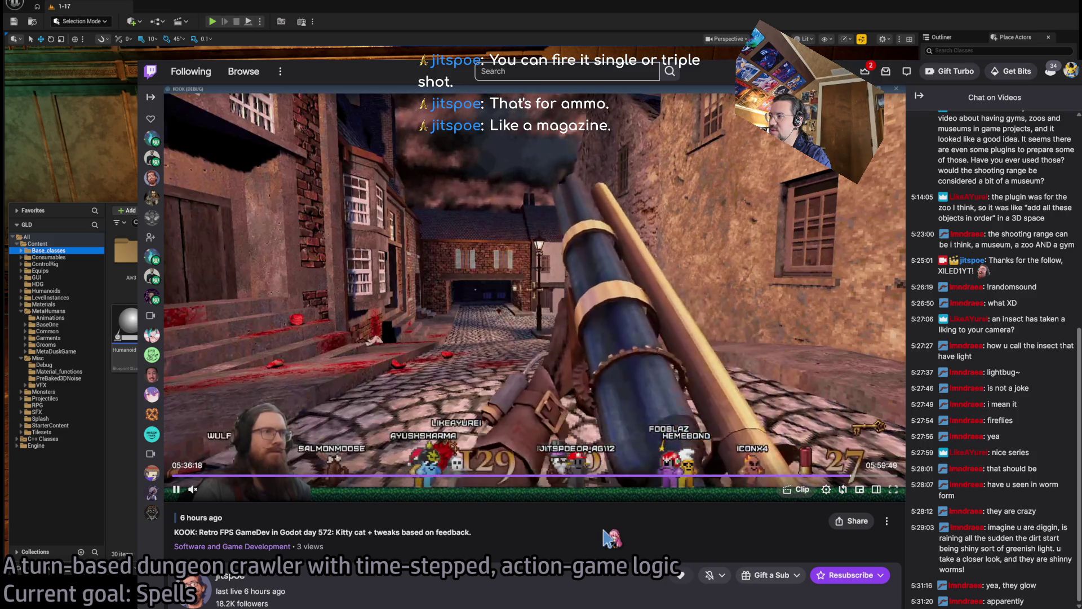
pyautogui.press('space')
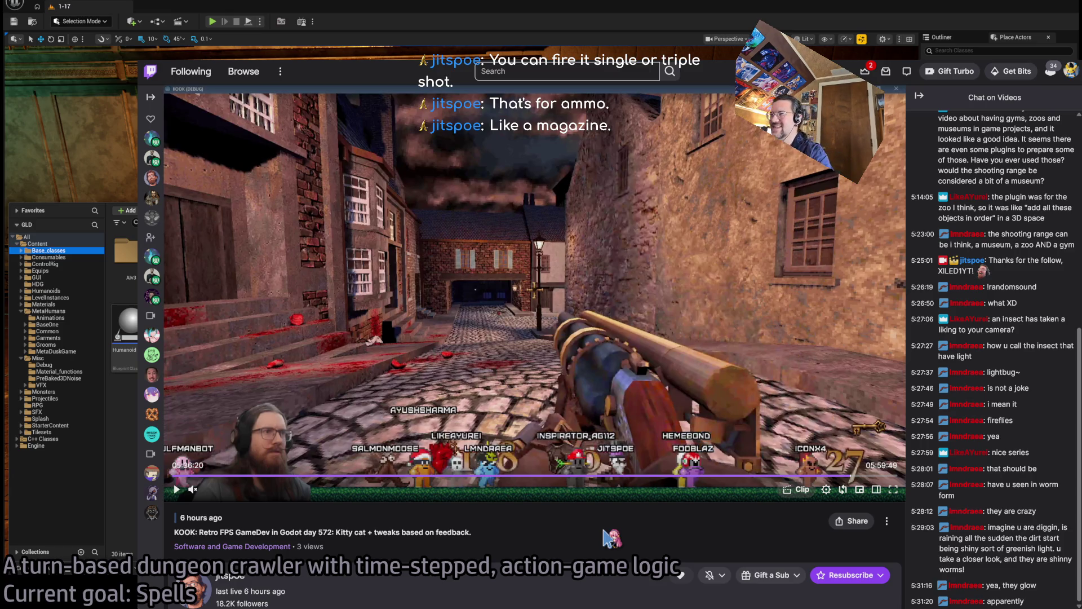
pyautogui.press('space')
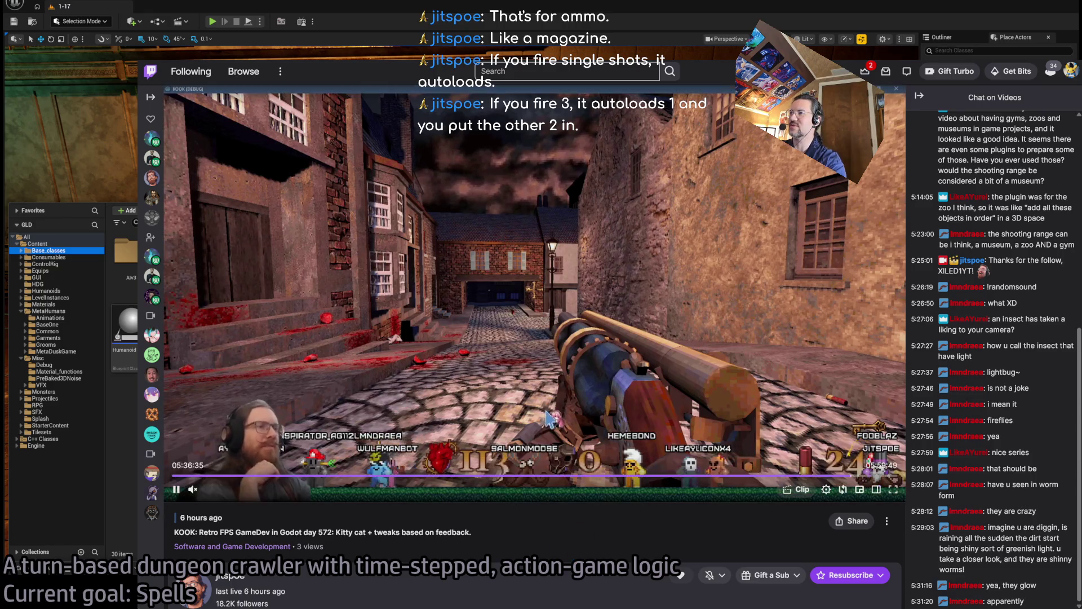
pyautogui.press('Right')
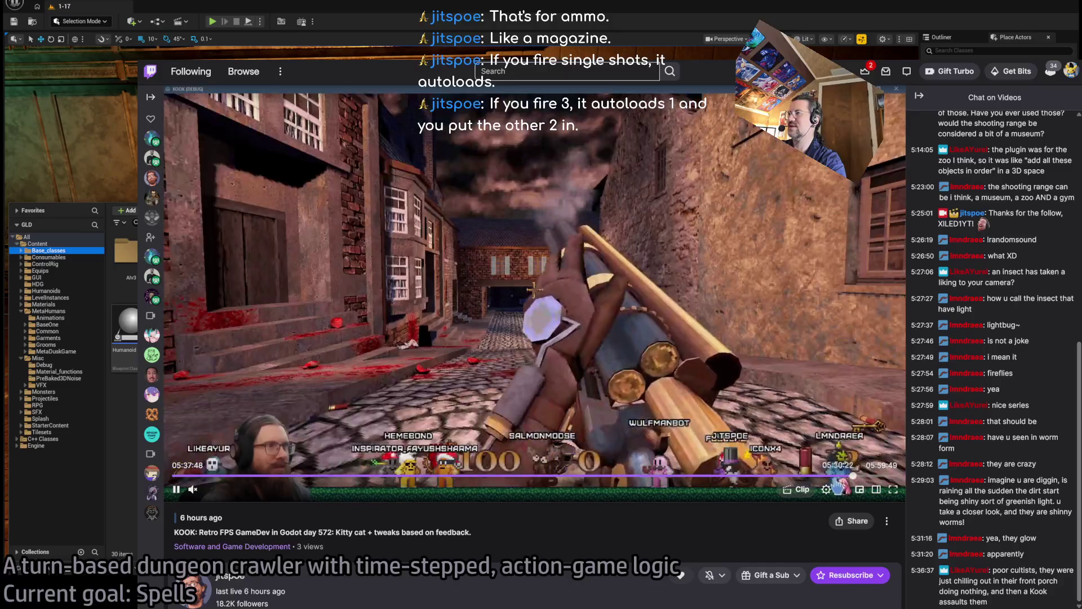
pyautogui.press('Right')
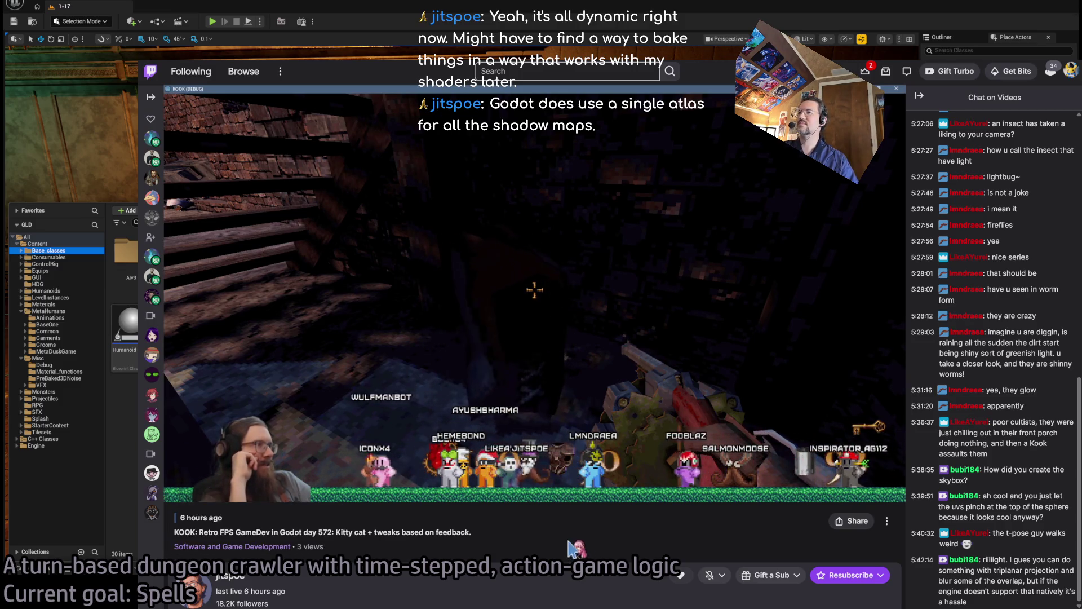
pyautogui.moveTo(548, 465)
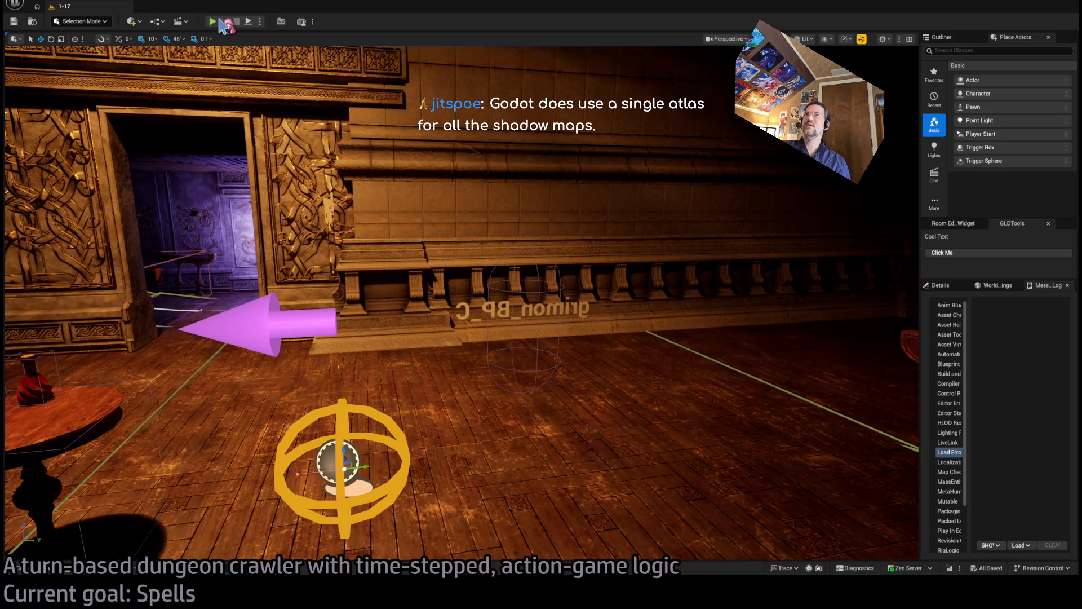
# Run a short 1-17 play-test against the cat, then open the Open Asset search
pyautogui.click(215, 22)
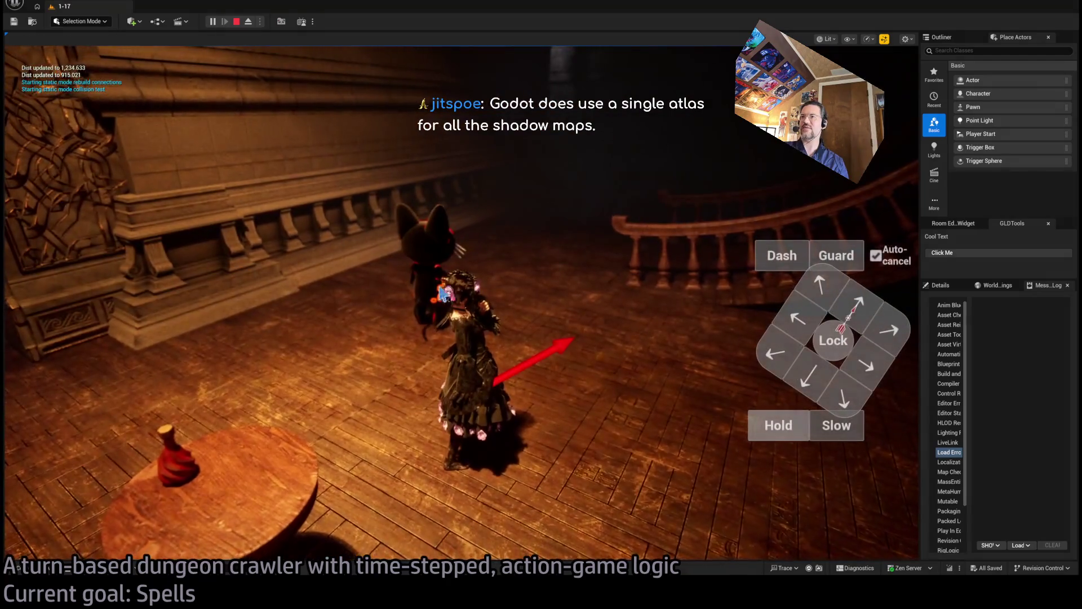
pyautogui.click(643, 312)
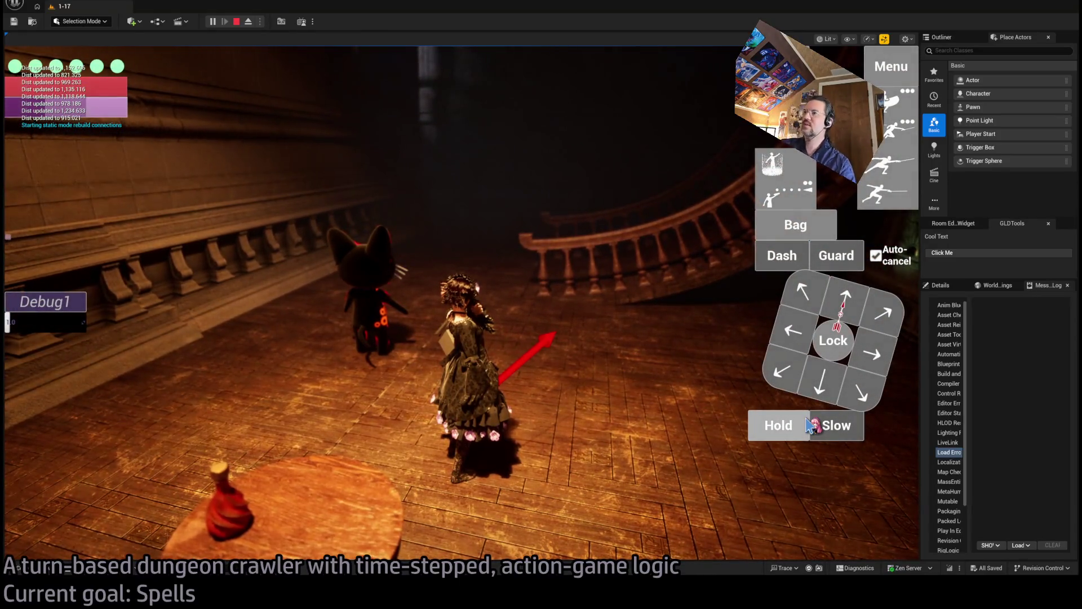
pyautogui.click(237, 22)
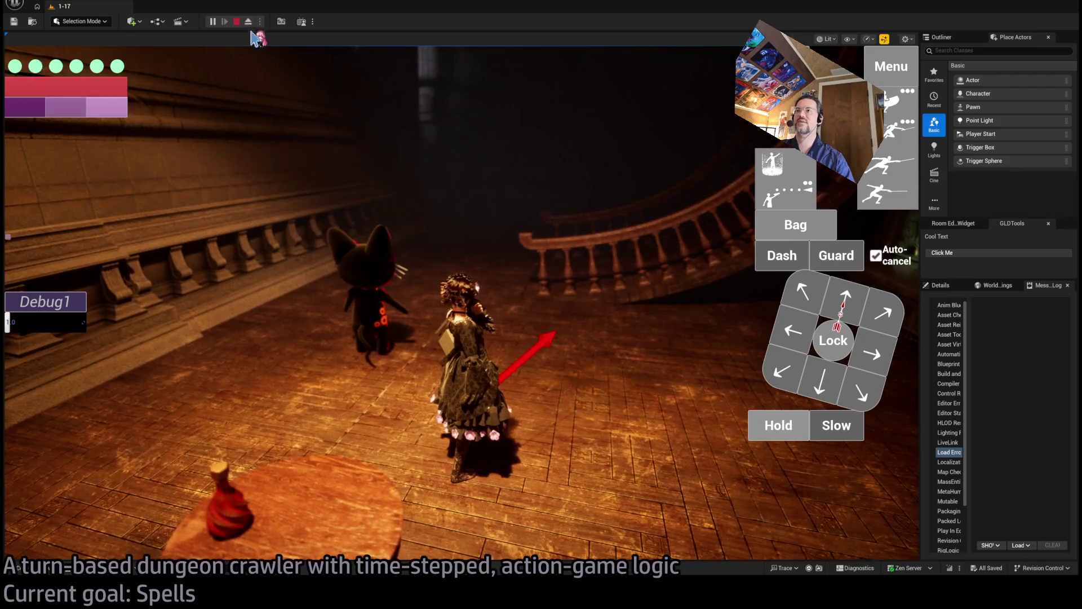
pyautogui.hotkey('ctrl', 'p')
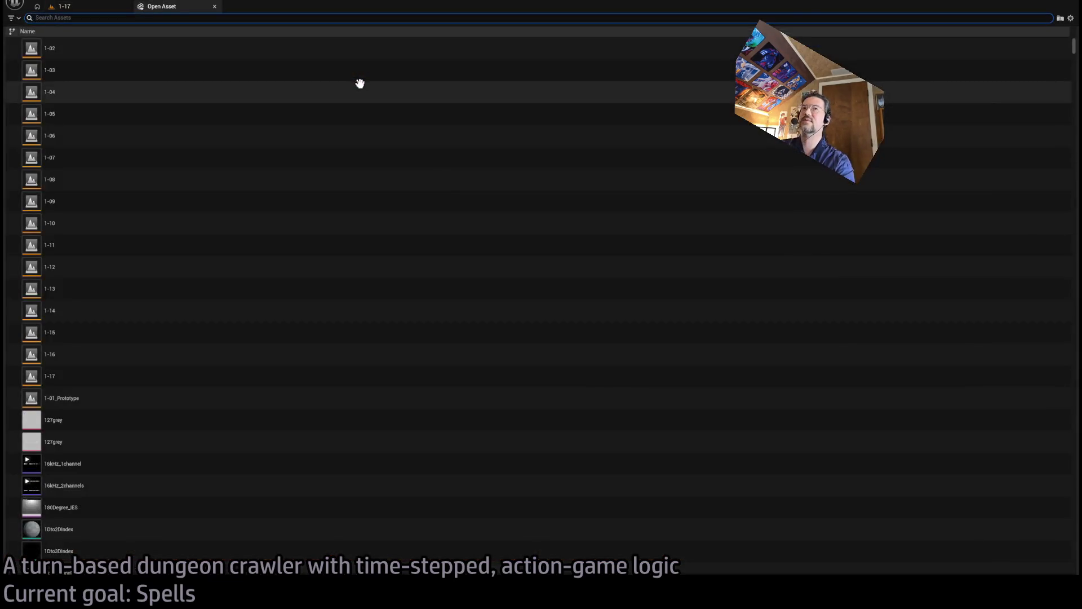
# Search for 'rapier_bp' and open the Rapier_BP blueprint
pyautogui.write('rapier')
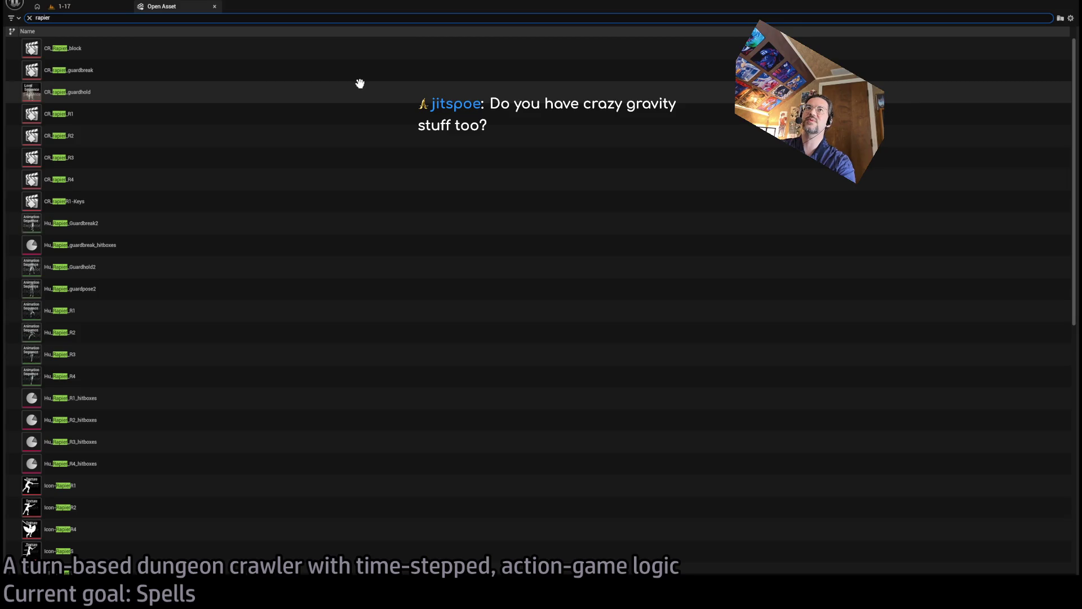
pyautogui.hotkey('ctrl', 'a')
pyautogui.write('bp_')
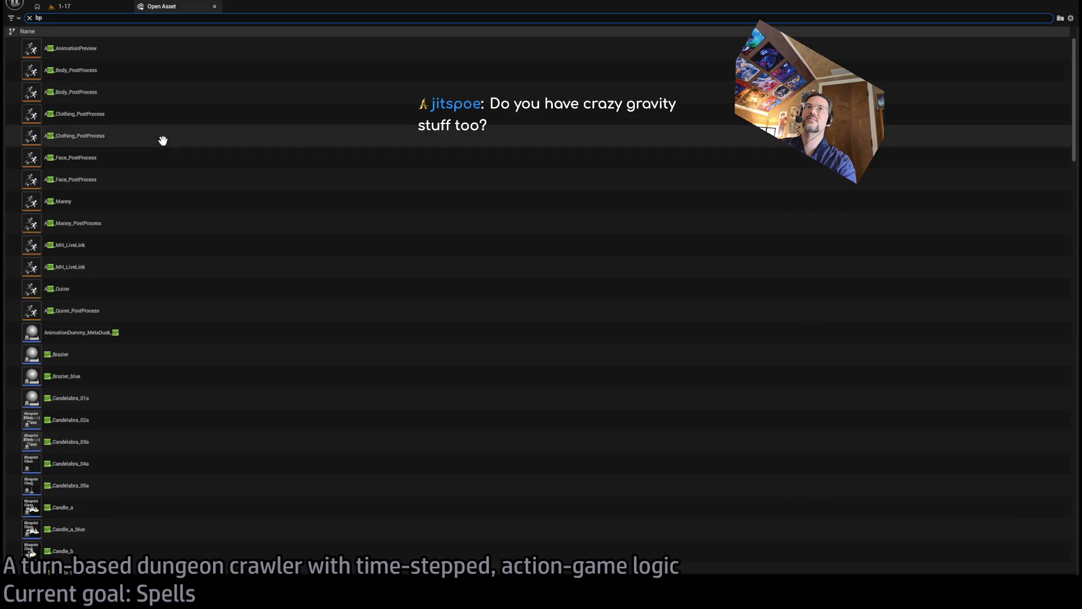
pyautogui.hotkey('ctrl', 'a')
pyautogui.write('rapier_bp')
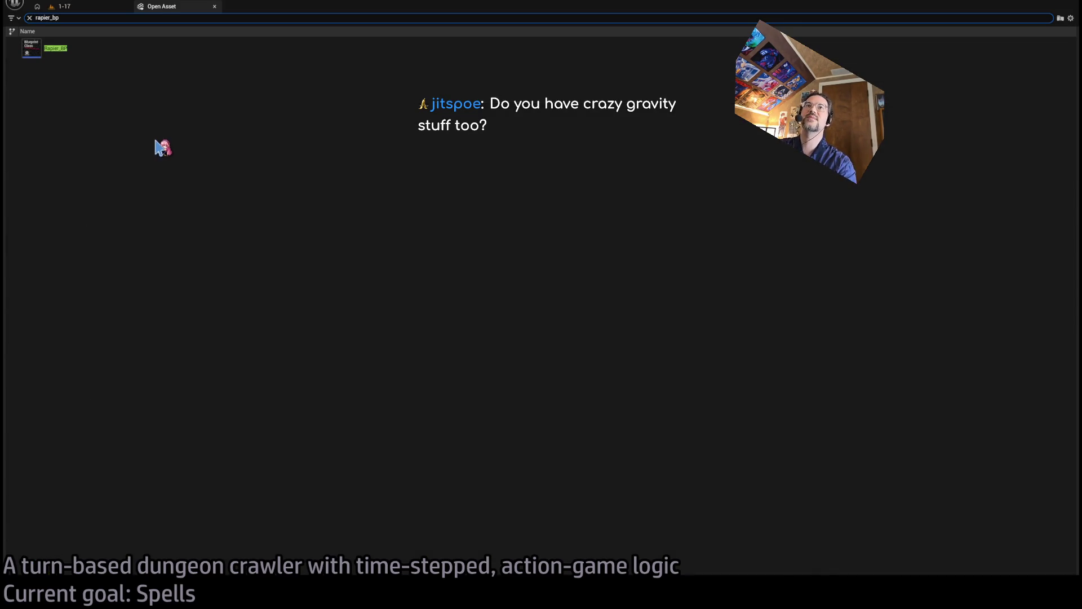
pyautogui.click(100, 56)
pyautogui.press('Return')
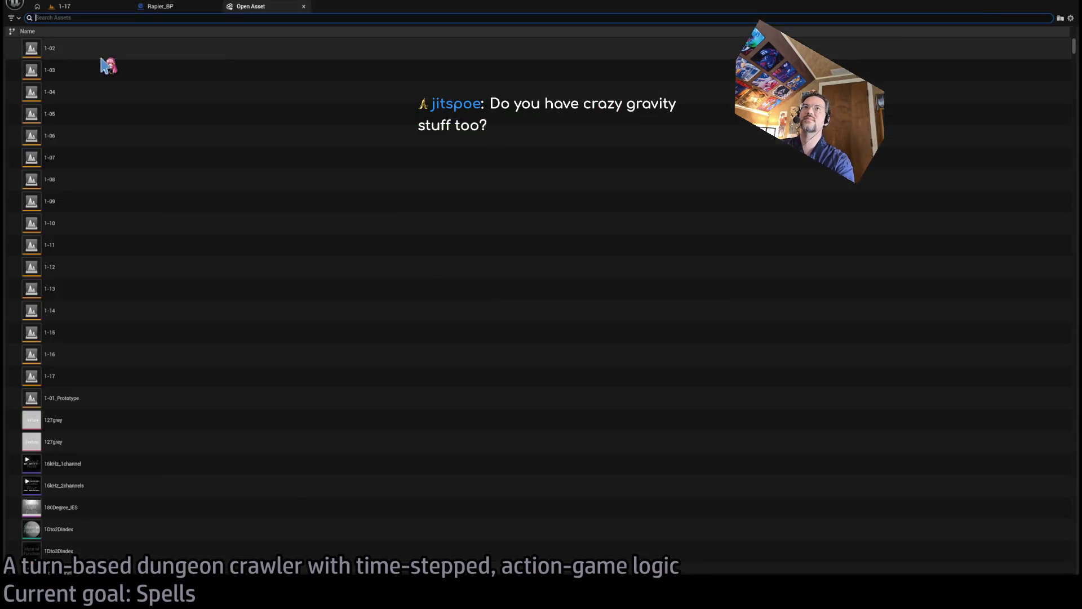
# Search for 'spellbook_bp' and open the Spellbook_BP blueprint
pyautogui.write('spellbook_bp')
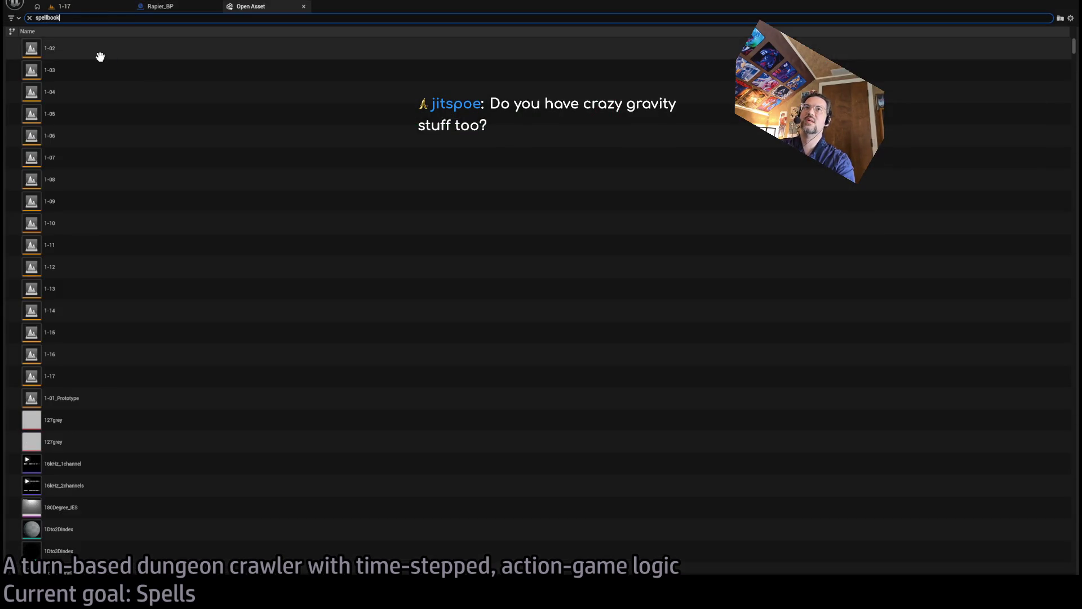
pyautogui.click(100, 56)
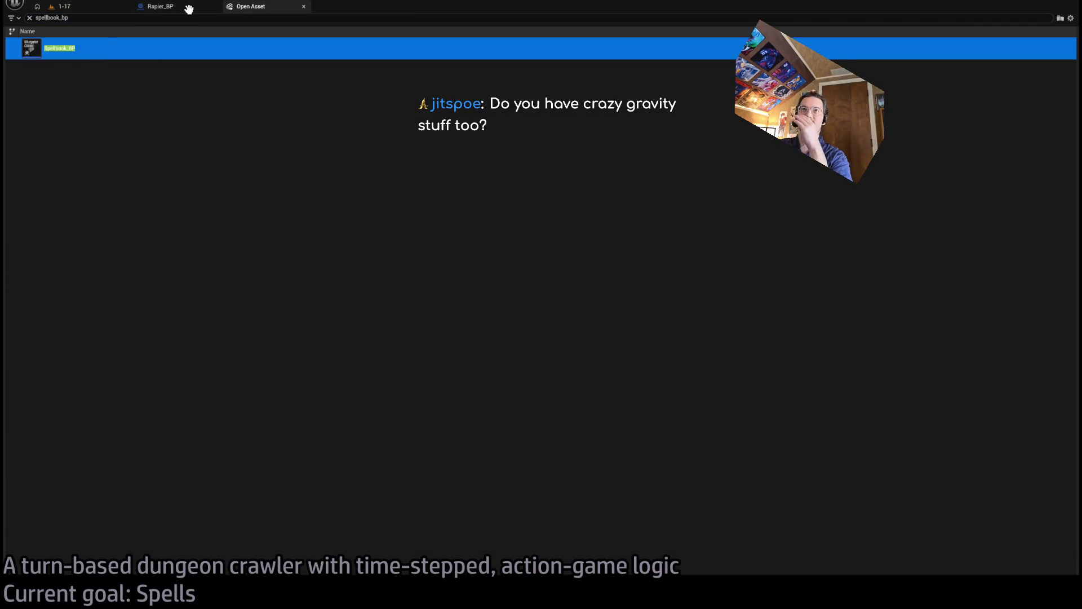
pyautogui.press('Return')
# Delete the Arrow component from Rapier_BP and return to the 1-17 level
pyautogui.scroll(-6, 423, 309)
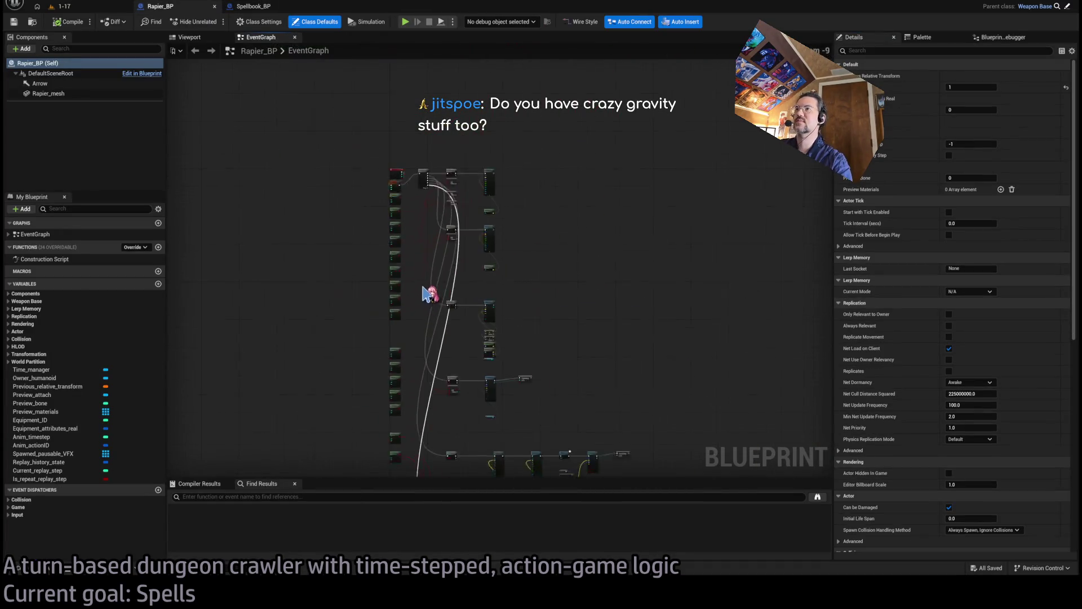
pyautogui.press('Delete')
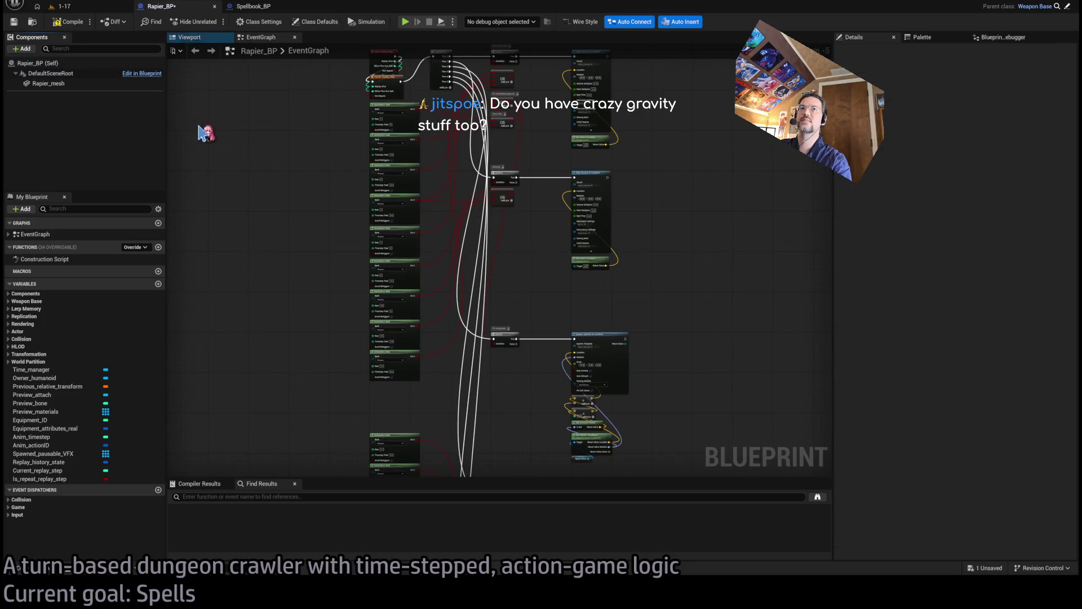
pyautogui.click(265, 8)
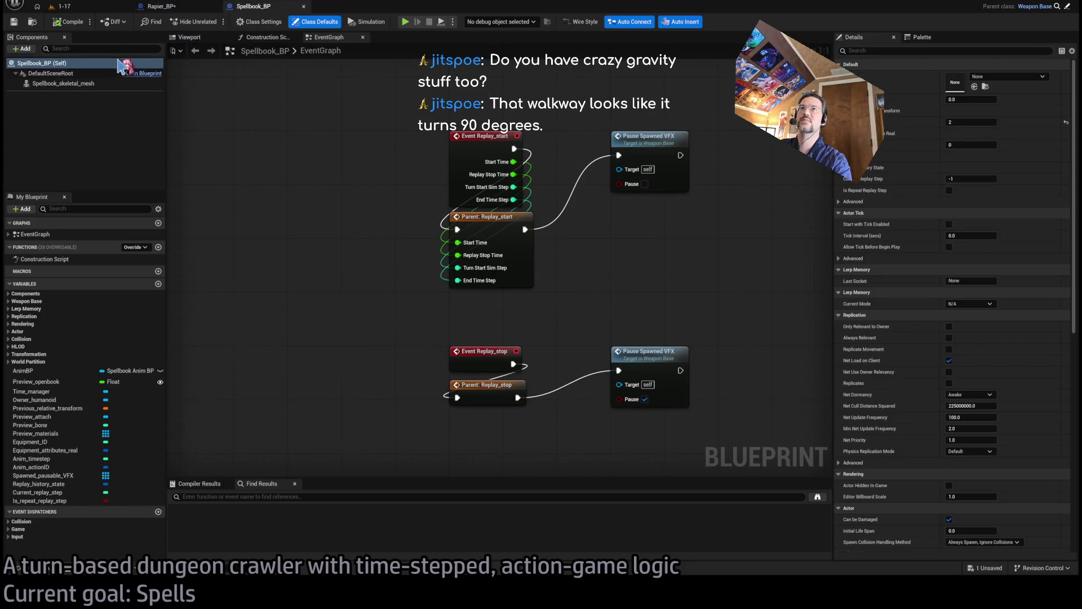
pyautogui.click(78, 8)
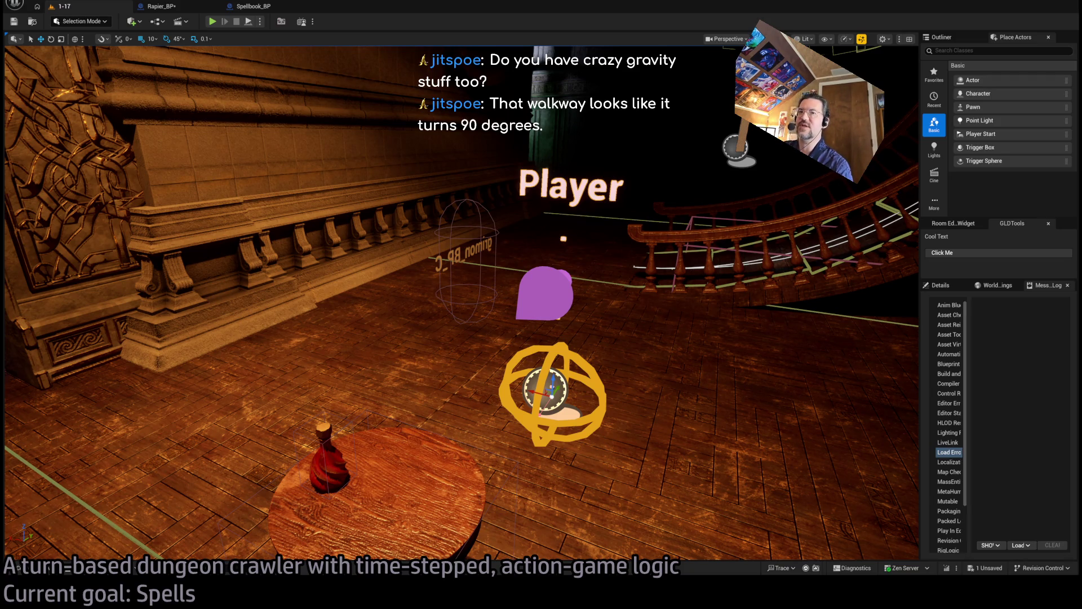
# Start Play In Editor and run queued forward moves up the stairs
pyautogui.hotkey('alt', 'p')
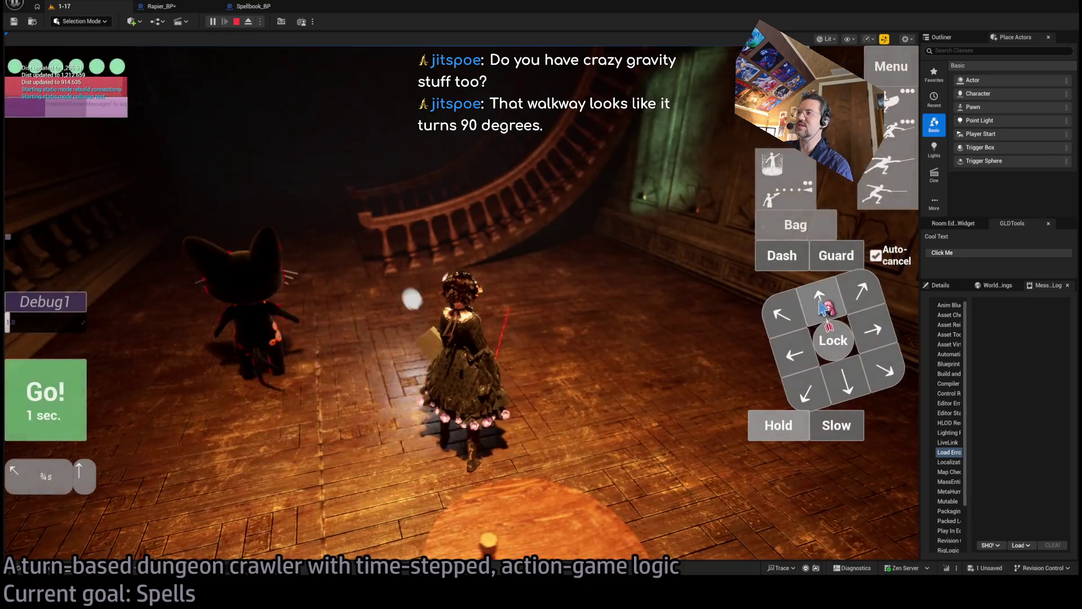
pyautogui.click(821, 303)
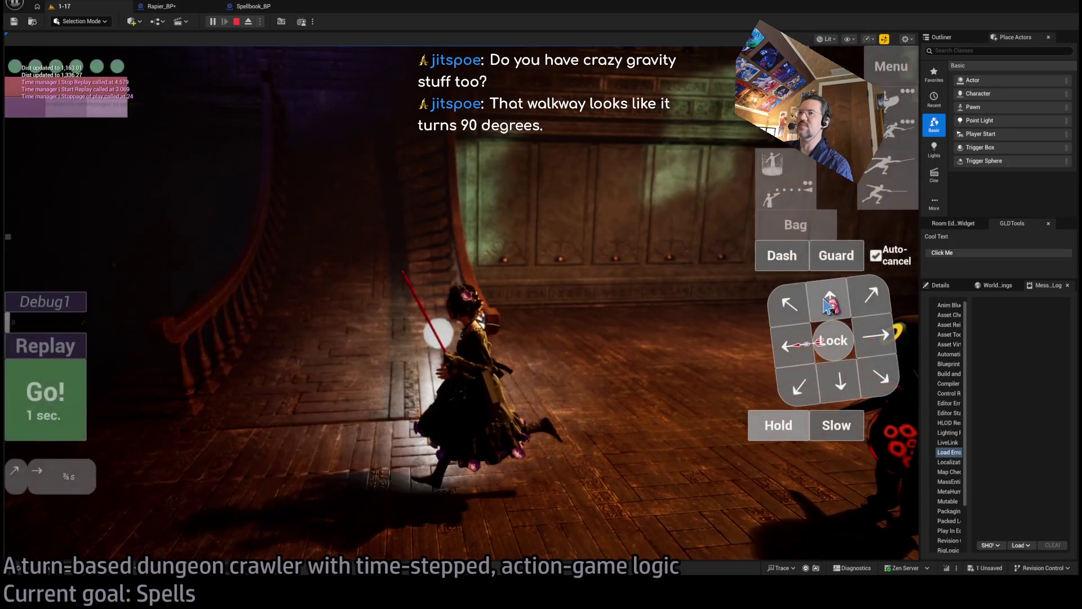
pyautogui.click(811, 307)
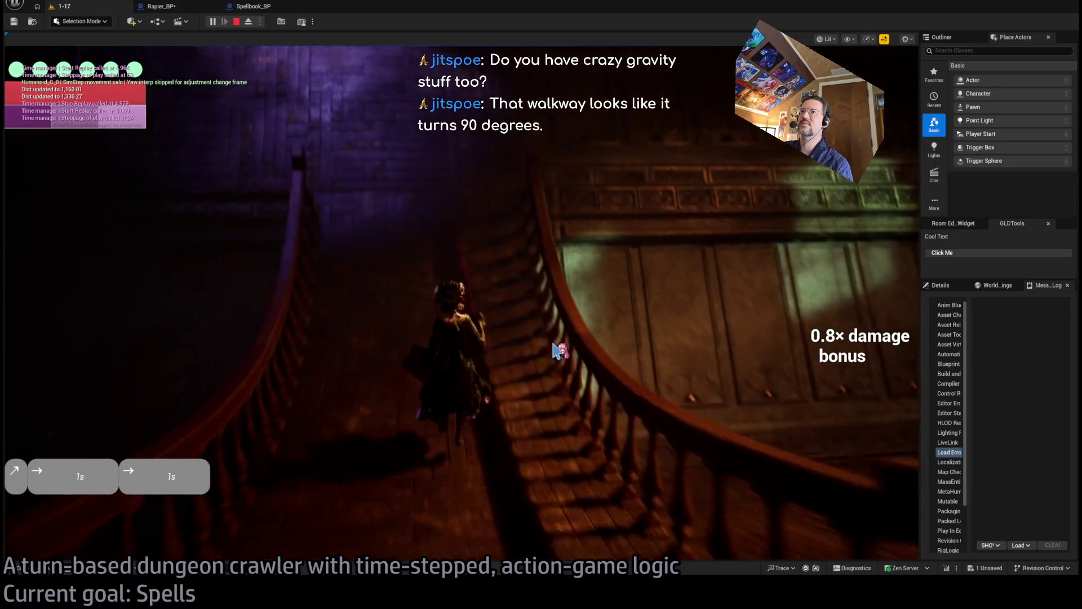
pyautogui.click(792, 342)
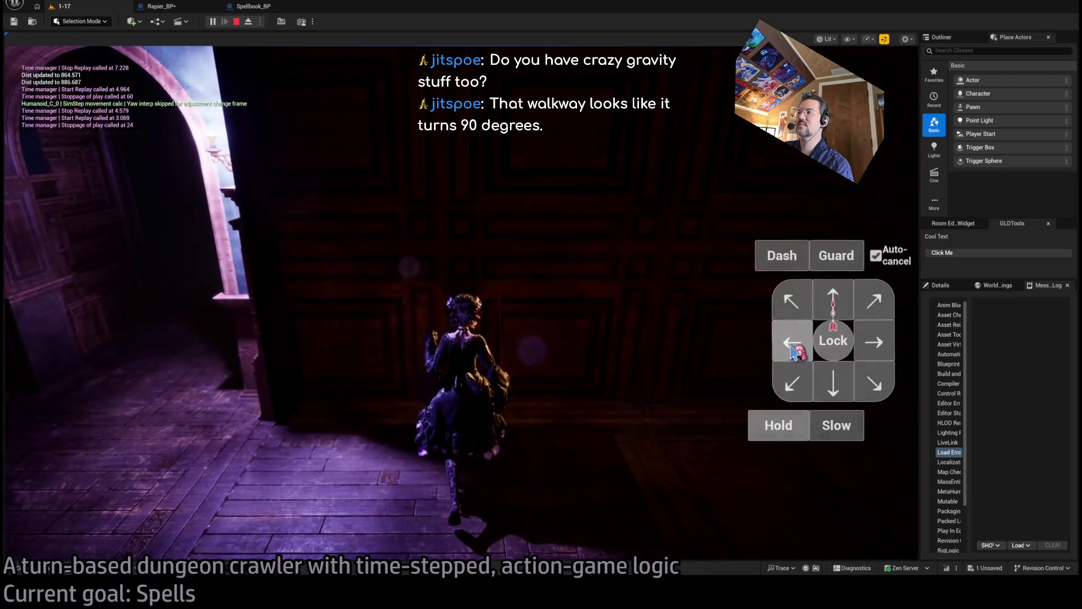
pyautogui.click(839, 307)
pyautogui.click(85, 406)
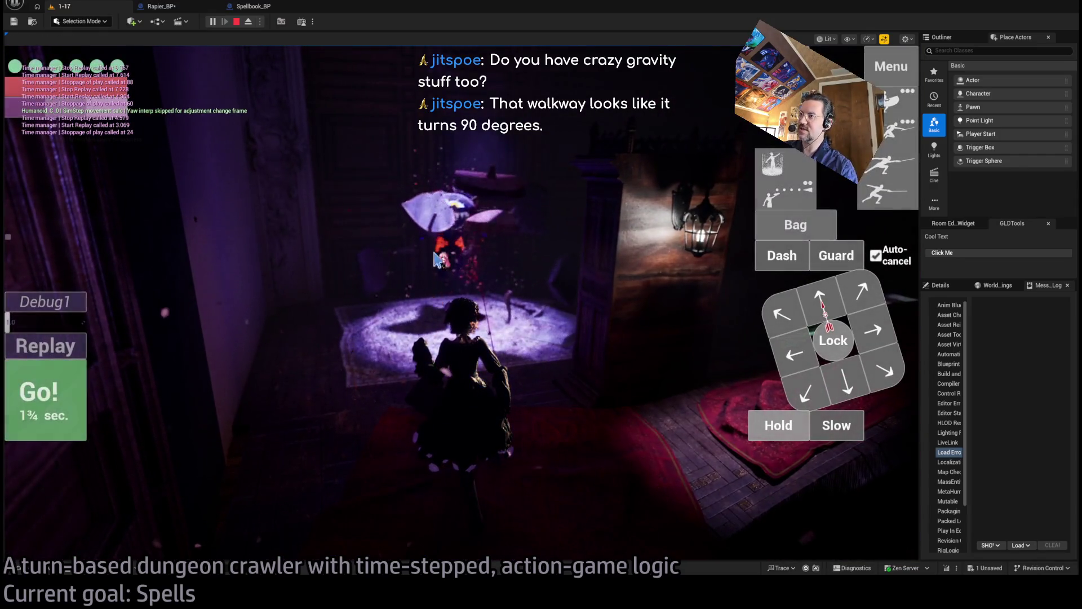
# Queue forward, diagonal and rightward moves and play them out
pyautogui.click(822, 306)
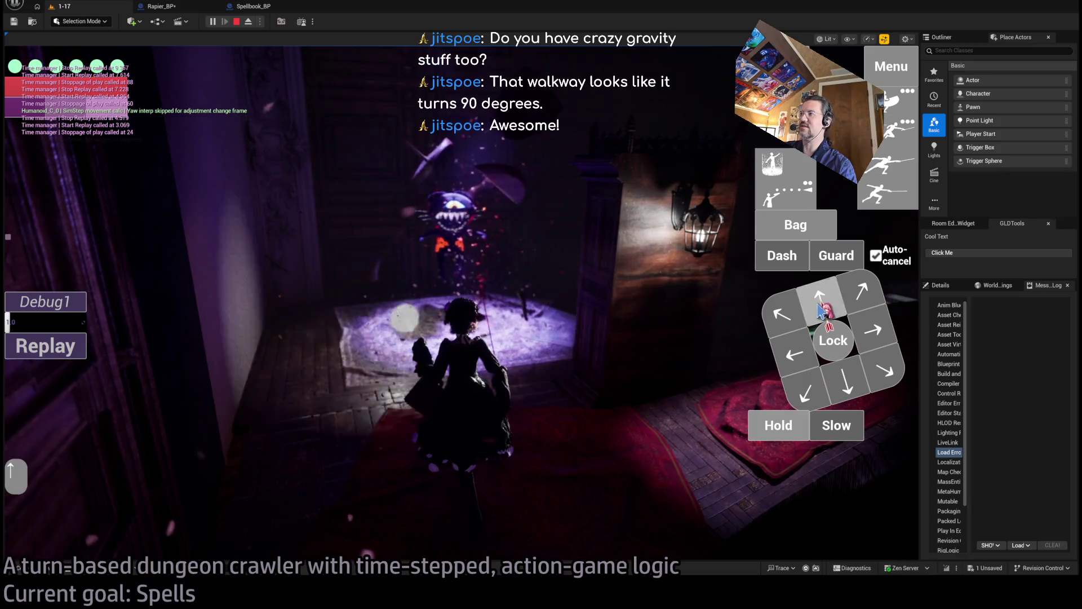
pyautogui.click(856, 341)
pyautogui.press('space')
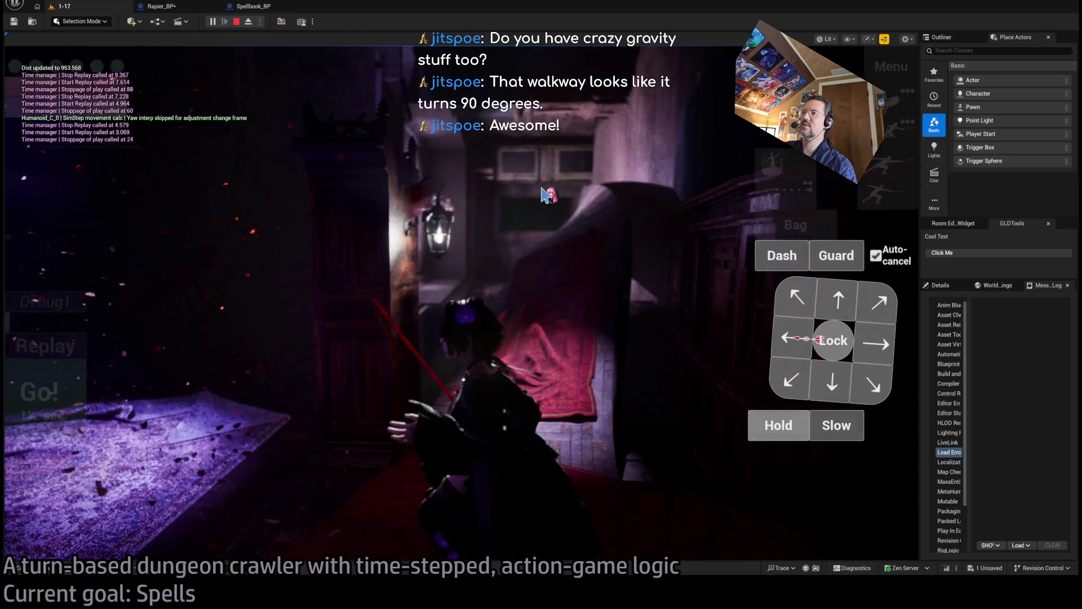
pyautogui.click(876, 343)
pyautogui.click(876, 343)
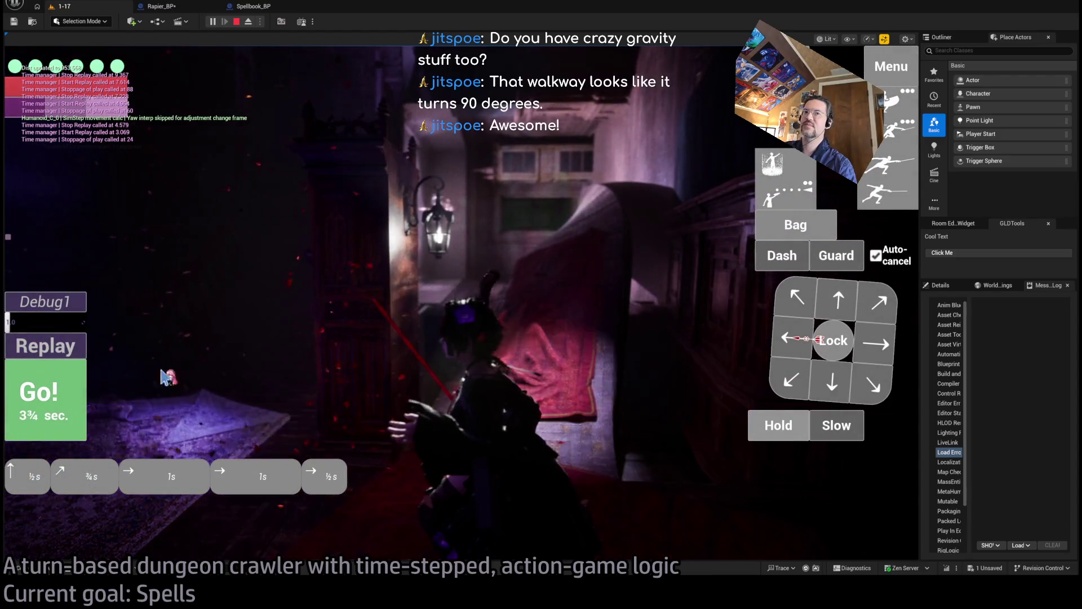
pyautogui.click(875, 344)
pyautogui.press('space')
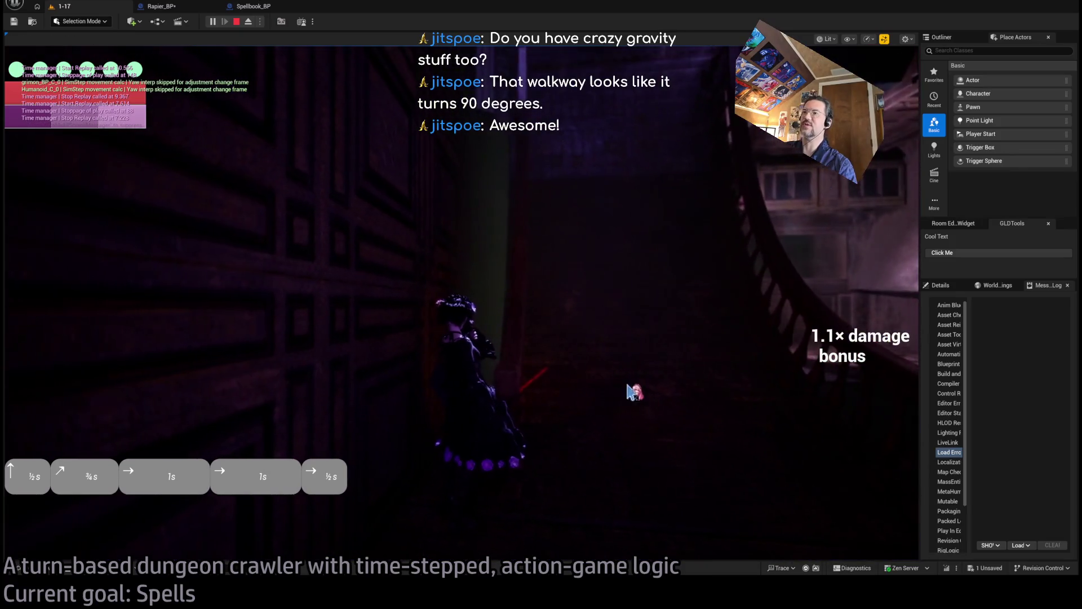
# Briefly open and close the game's graphics settings menu, then run three queued timed moves
pyautogui.click(858, 300)
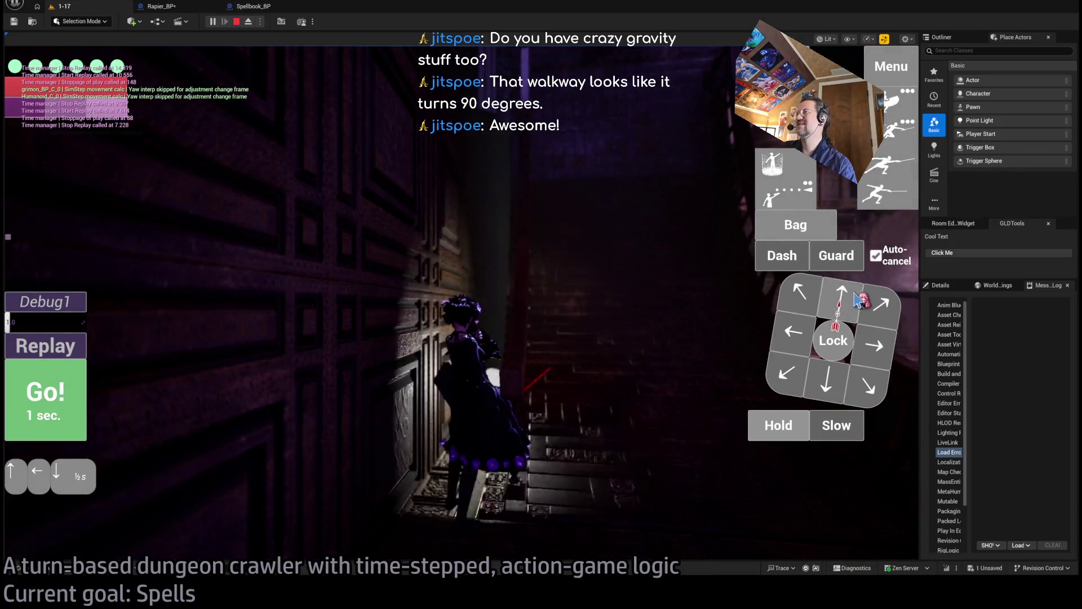
pyautogui.click(891, 66)
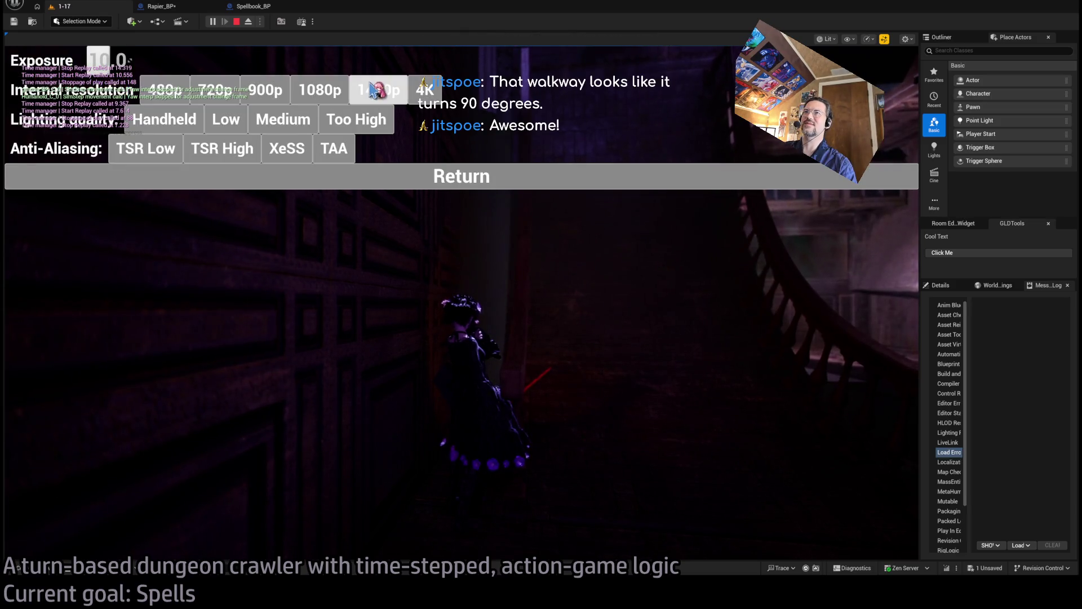
pyautogui.click(350, 176)
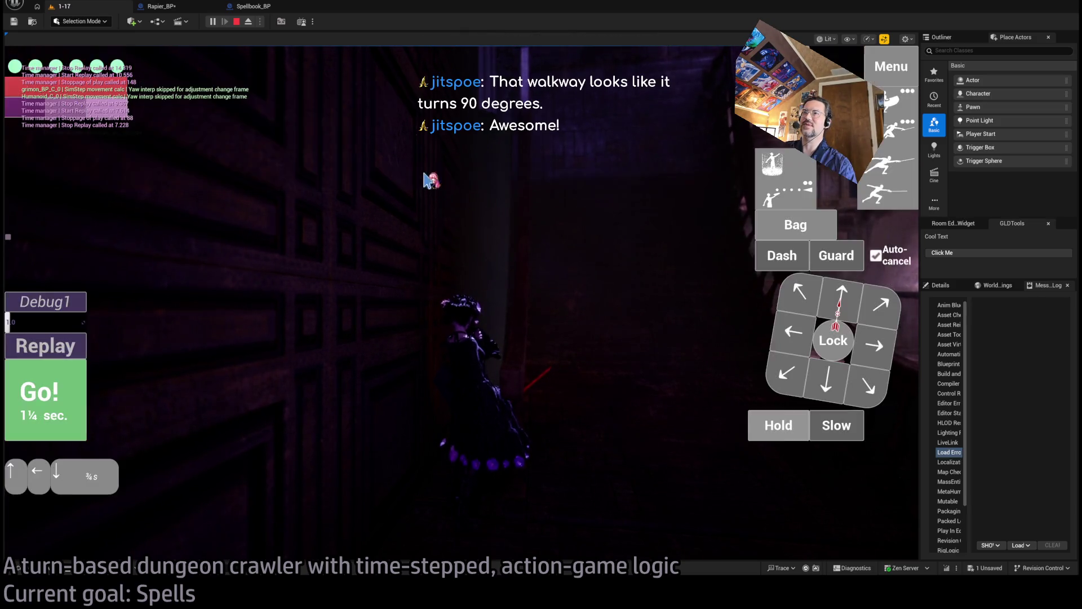
pyautogui.click(50, 397)
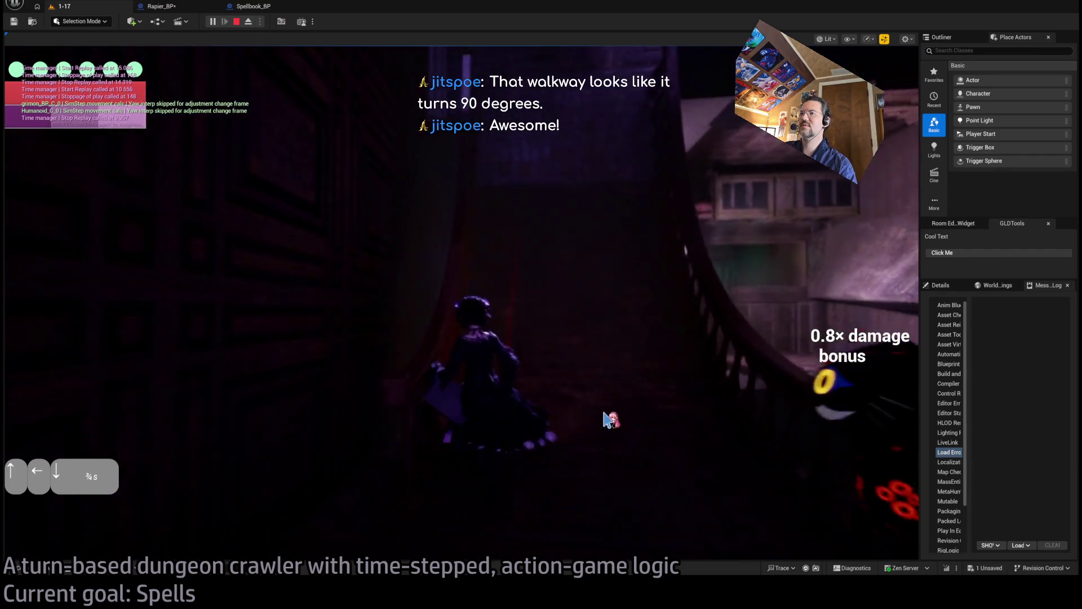
pyautogui.tripleClick(851, 302)
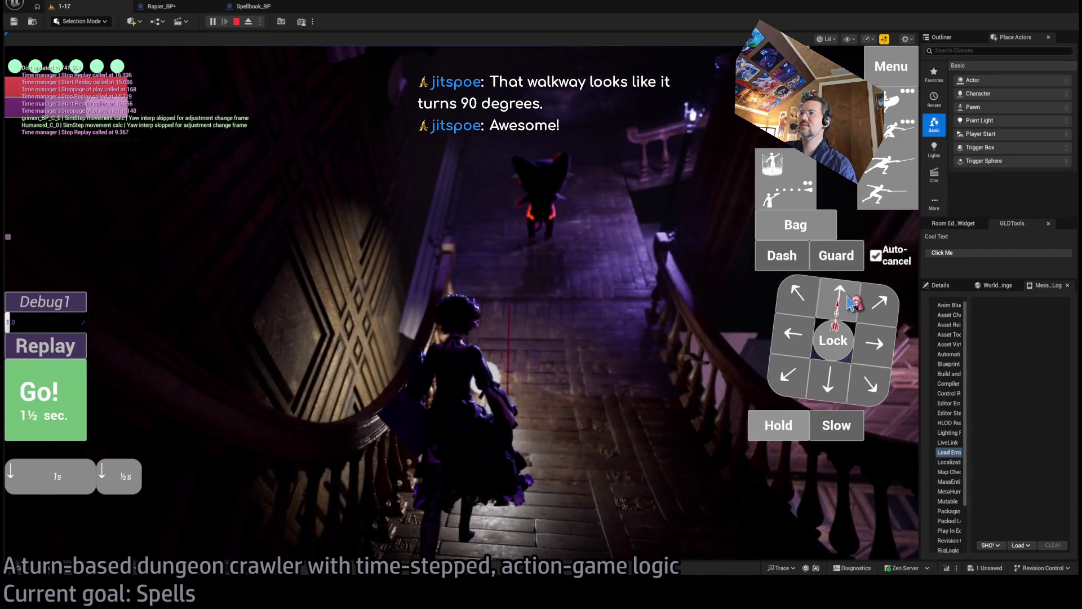
pyautogui.click(68, 395)
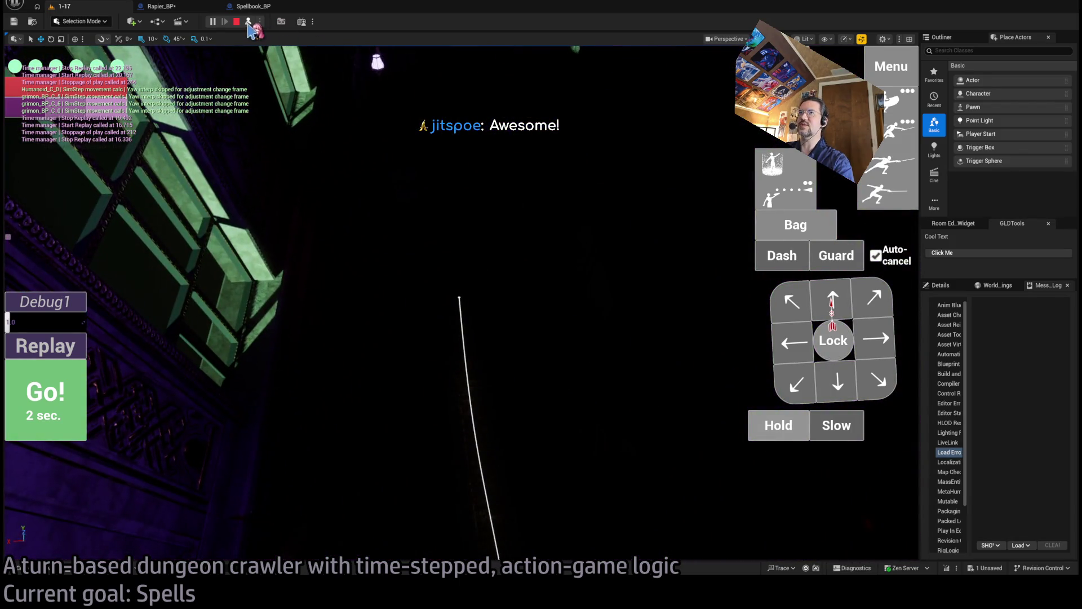
# Take the character camera, move through the doorway with rightward and forward-left moves, then hold
pyautogui.click(248, 22)
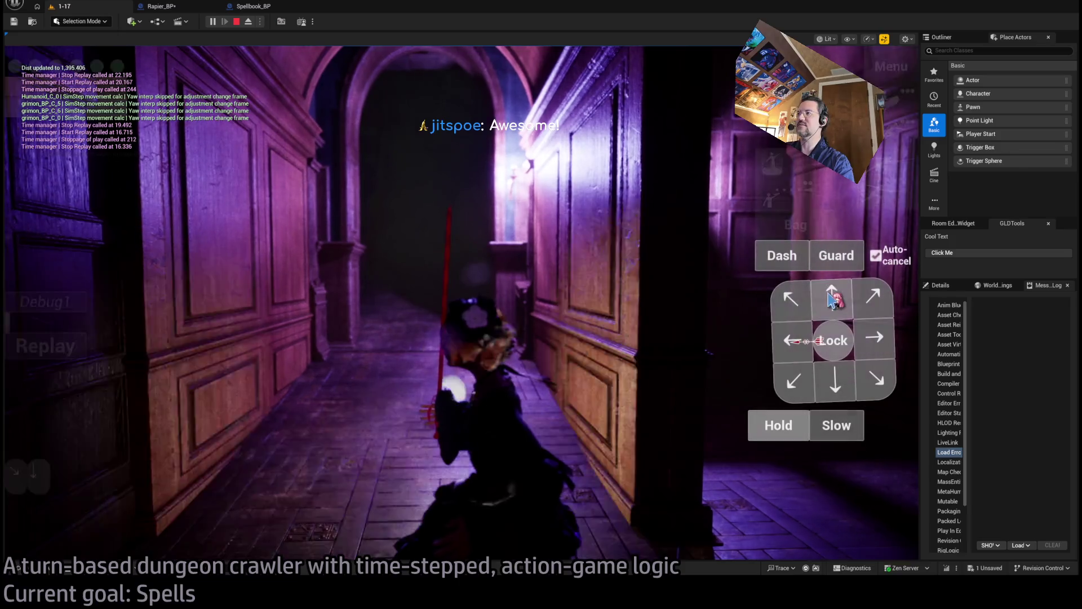
pyautogui.click(84, 393)
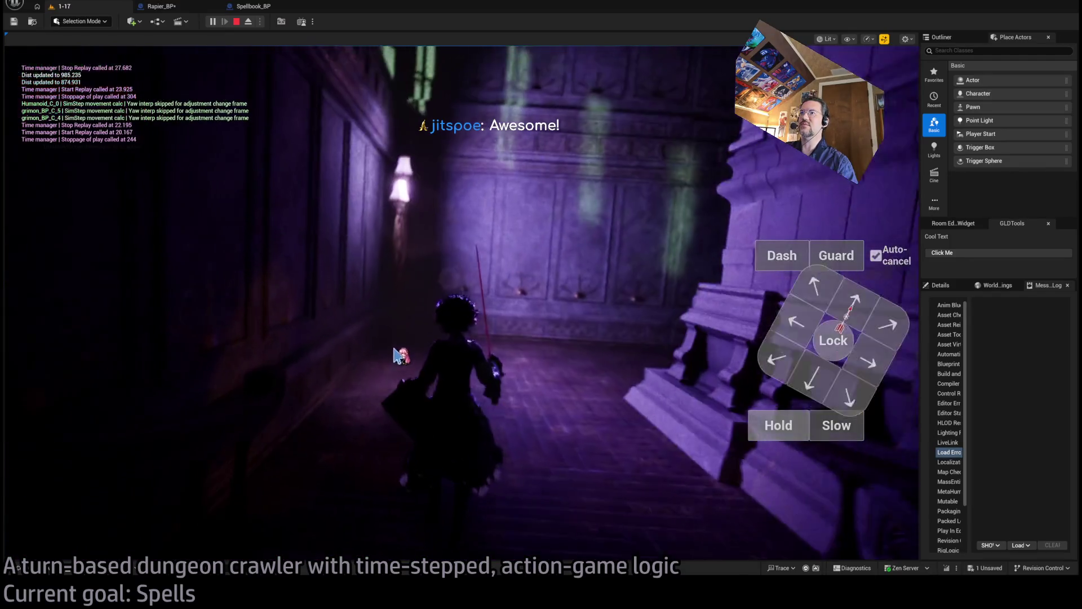
pyautogui.click(868, 346)
pyautogui.click(873, 352)
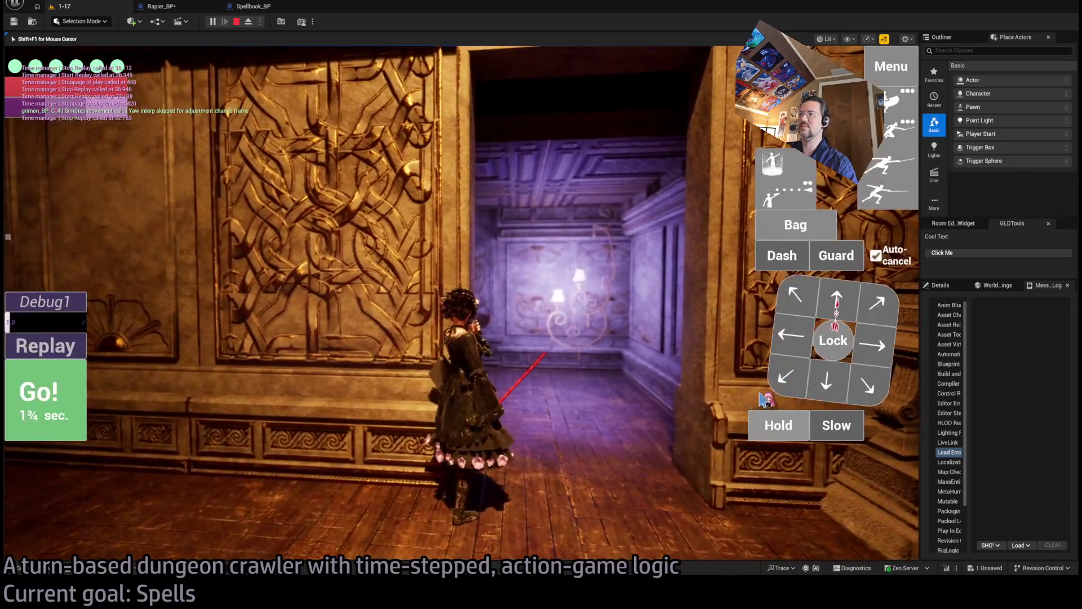
pyautogui.click(789, 333)
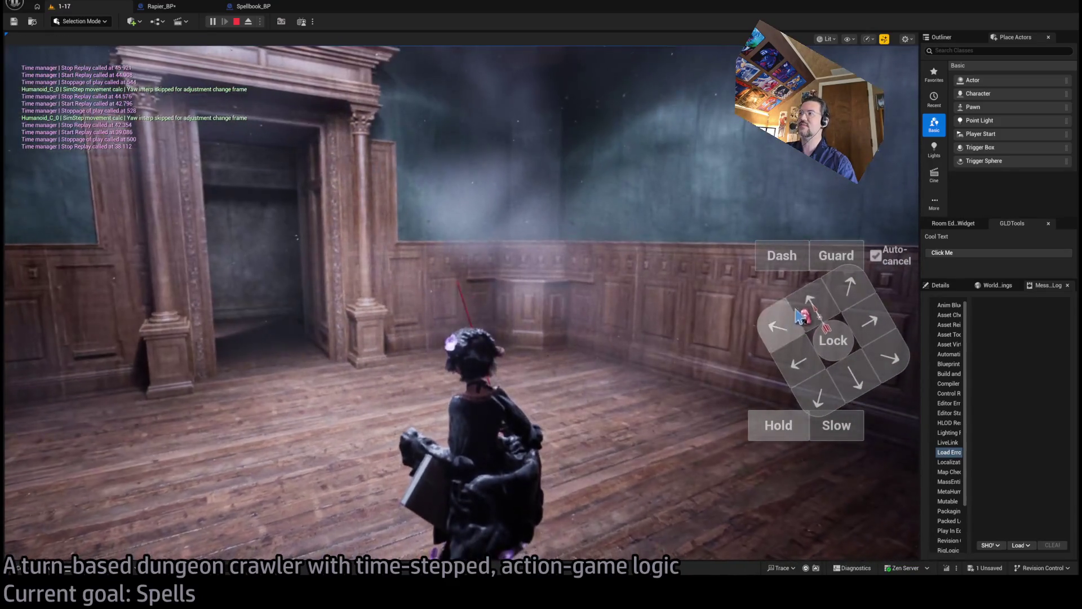
pyautogui.click(779, 428)
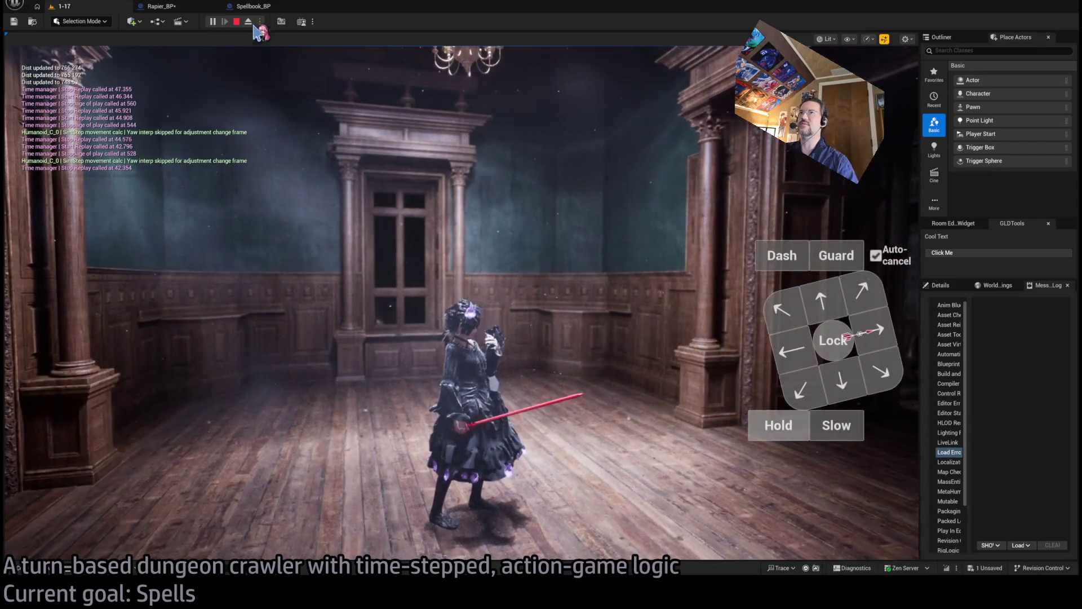
# Switch to a free camera, then take control of the character again
pyautogui.click(249, 21)
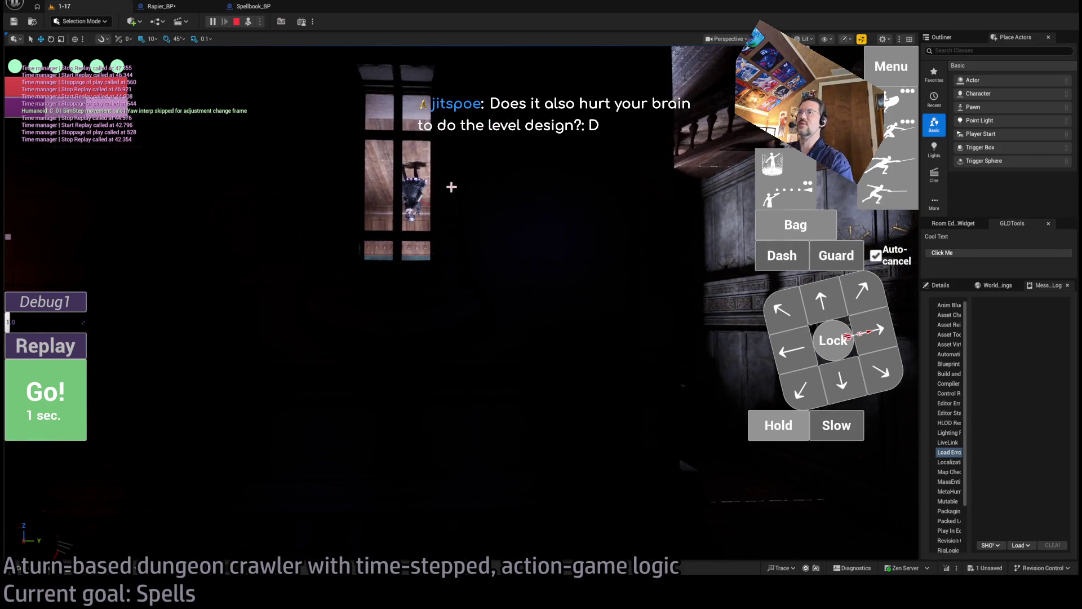
pyautogui.hotkey('shift', 'F1')
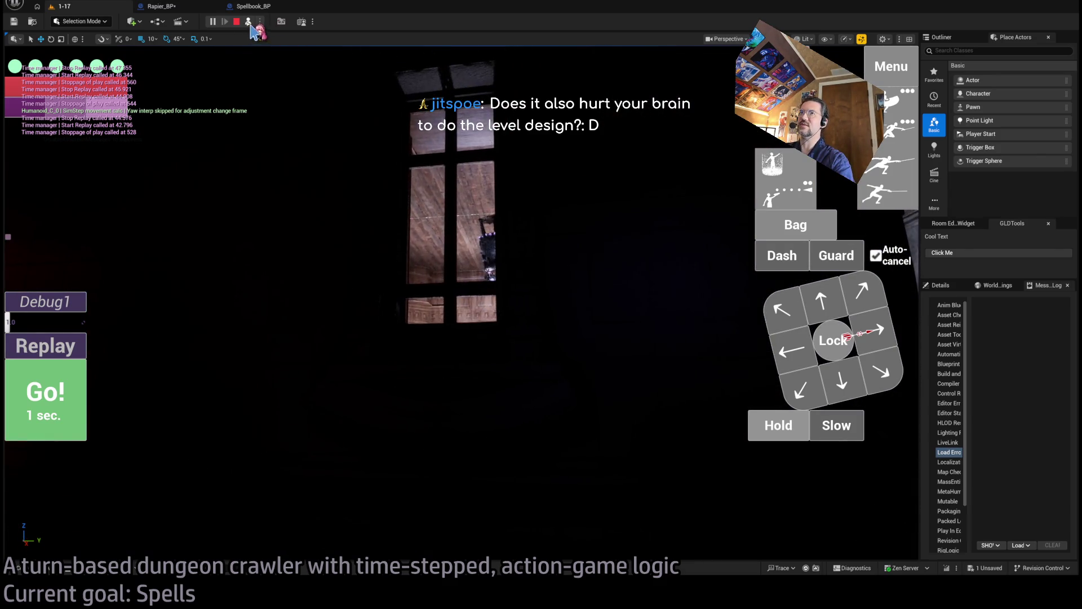
pyautogui.click(248, 22)
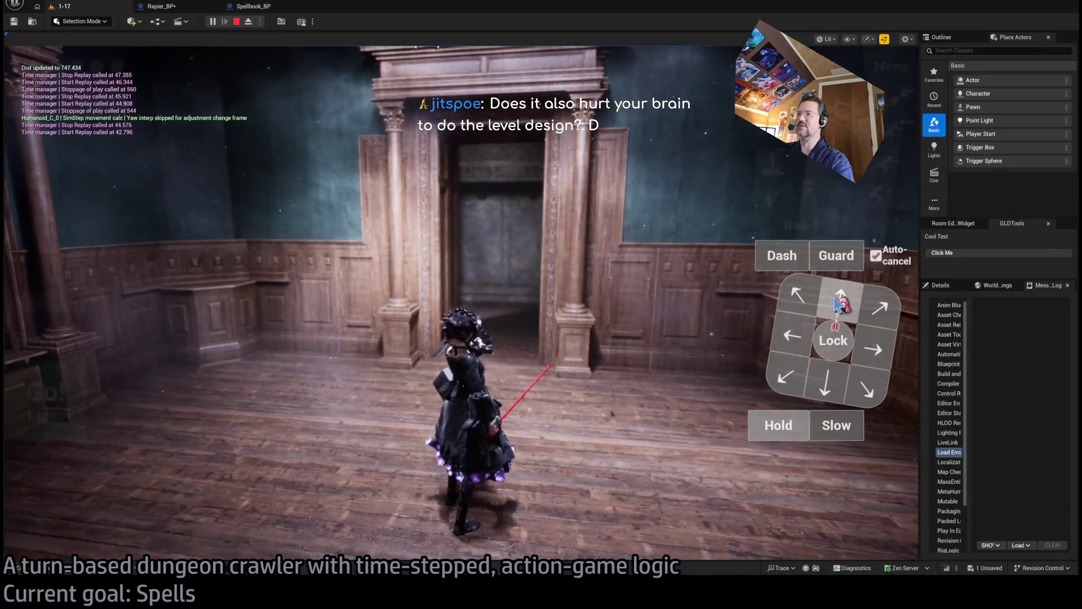
# Queue two one-second forward moves and walk the character to the doorway
pyautogui.click(840, 302)
pyautogui.click(840, 302)
pyautogui.click(76, 392)
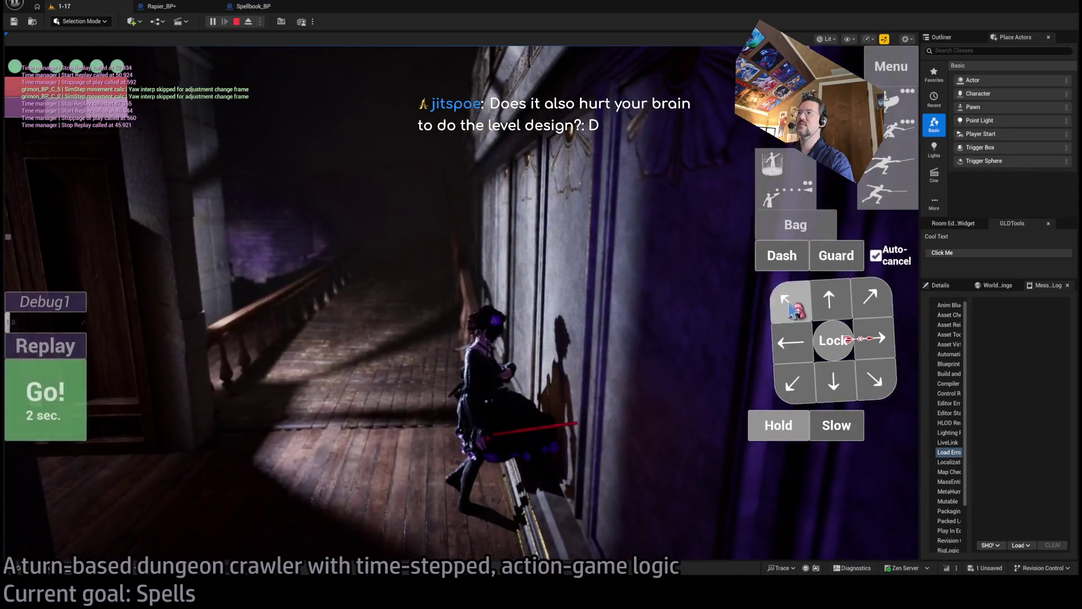
# Queue lower-left and left moves to descend the stairway toward the cat enemy
pyautogui.click(792, 307)
pyautogui.click(829, 303)
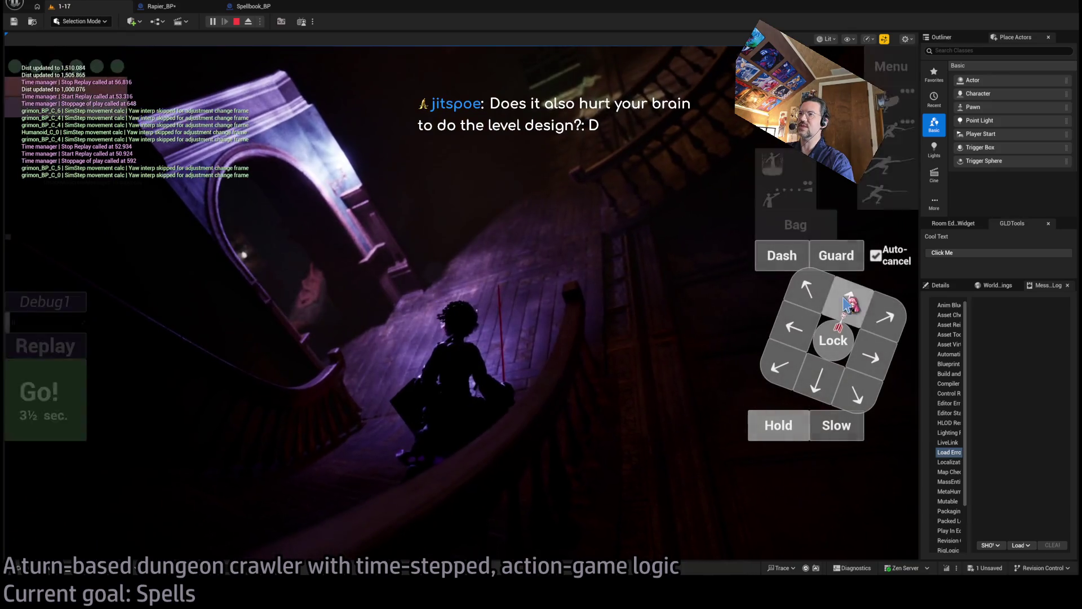
pyautogui.click(800, 337)
pyautogui.click(59, 402)
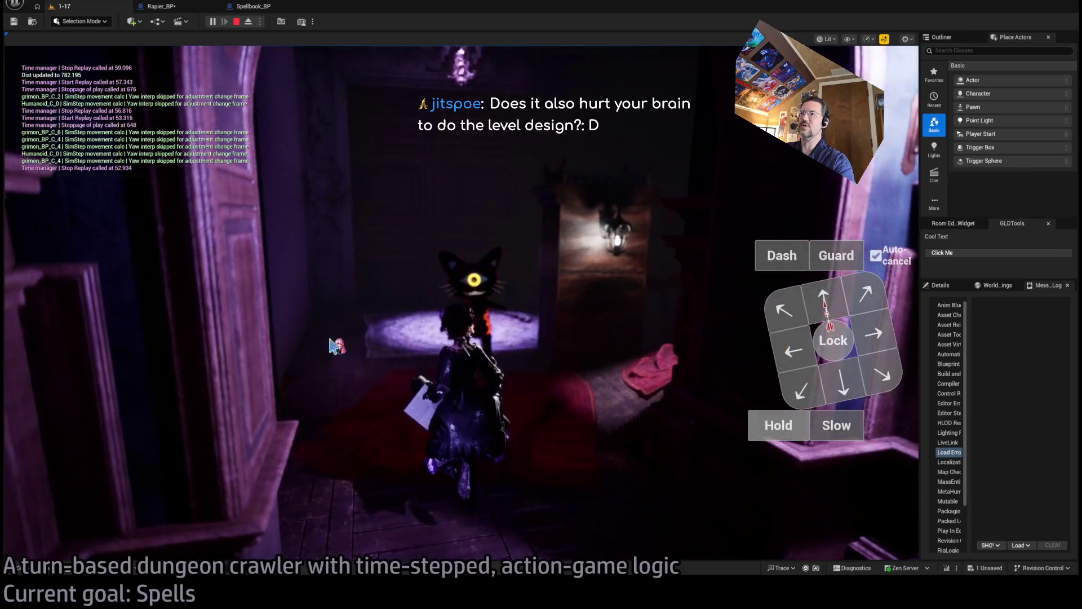
pyautogui.click(810, 343)
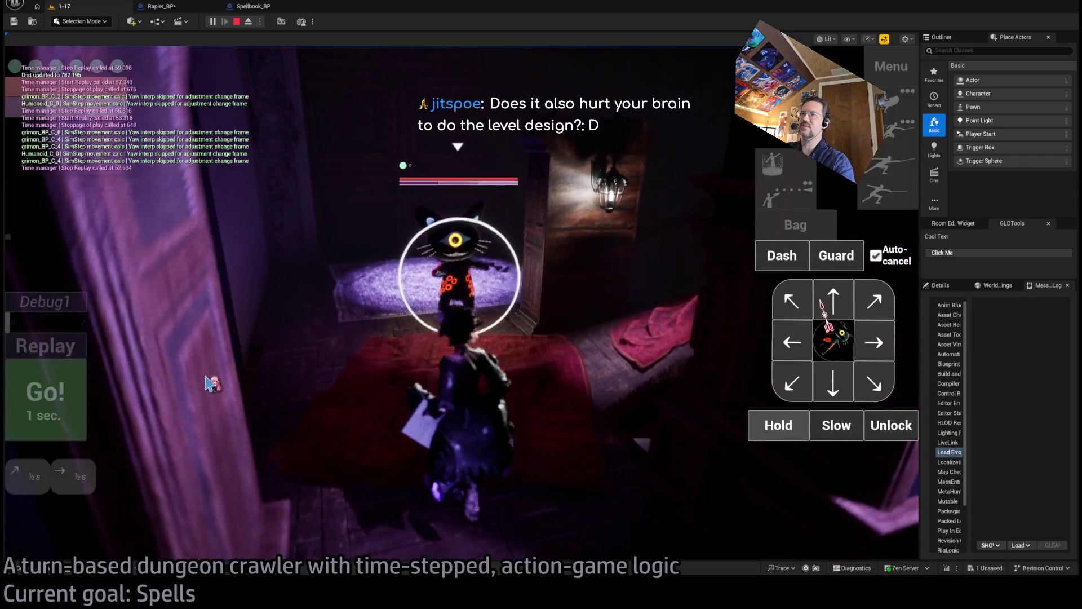
# Replay the last turn and lock onto the cat enemies
pyautogui.click(79, 431)
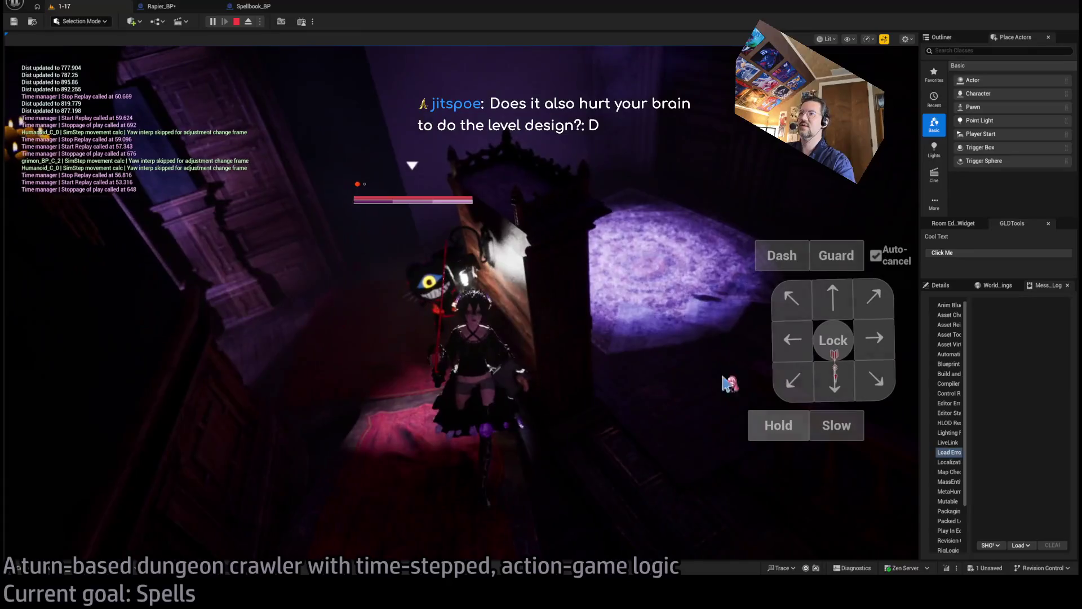
pyautogui.click(827, 346)
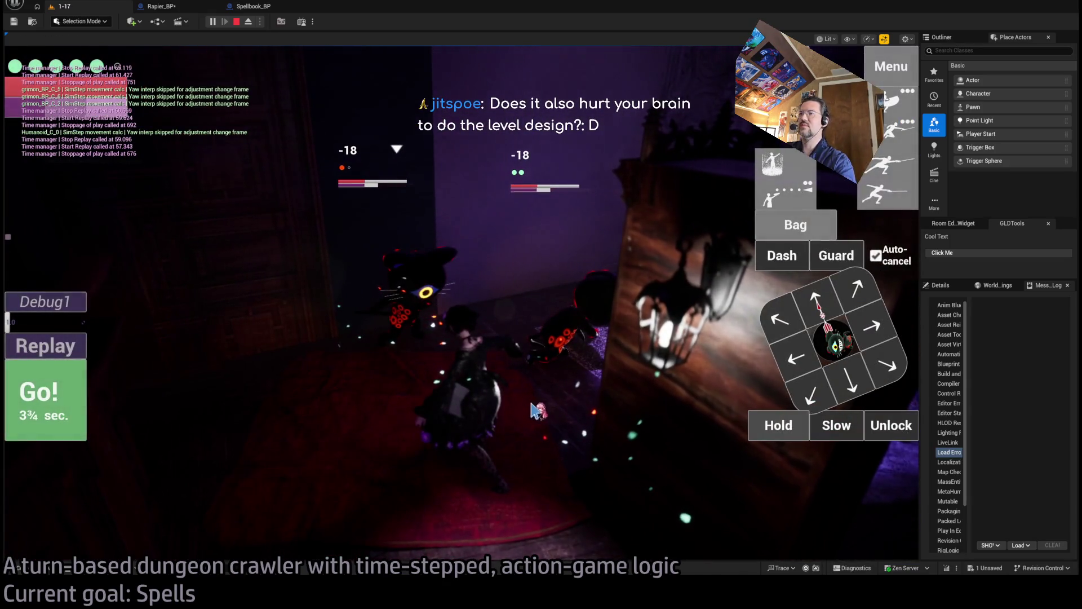
pyautogui.click(844, 342)
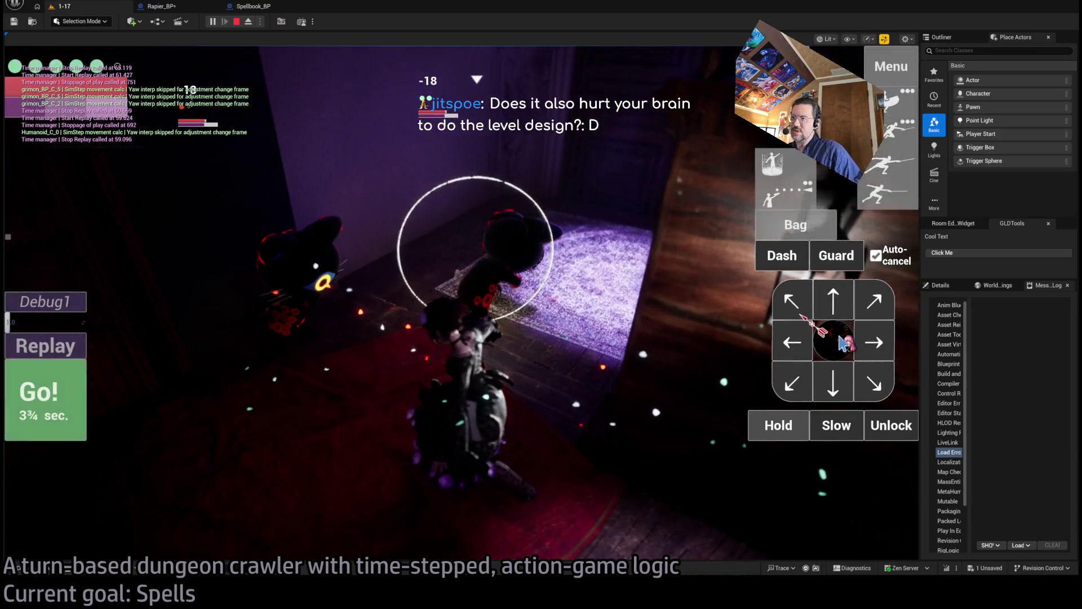
pyautogui.click(818, 352)
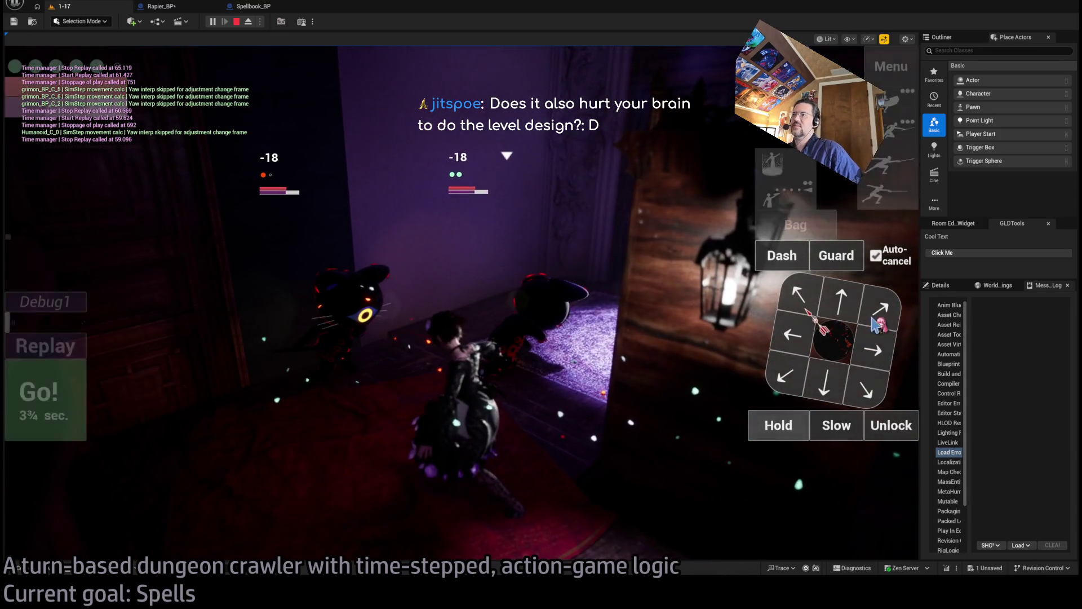
pyautogui.moveTo(463, 181)
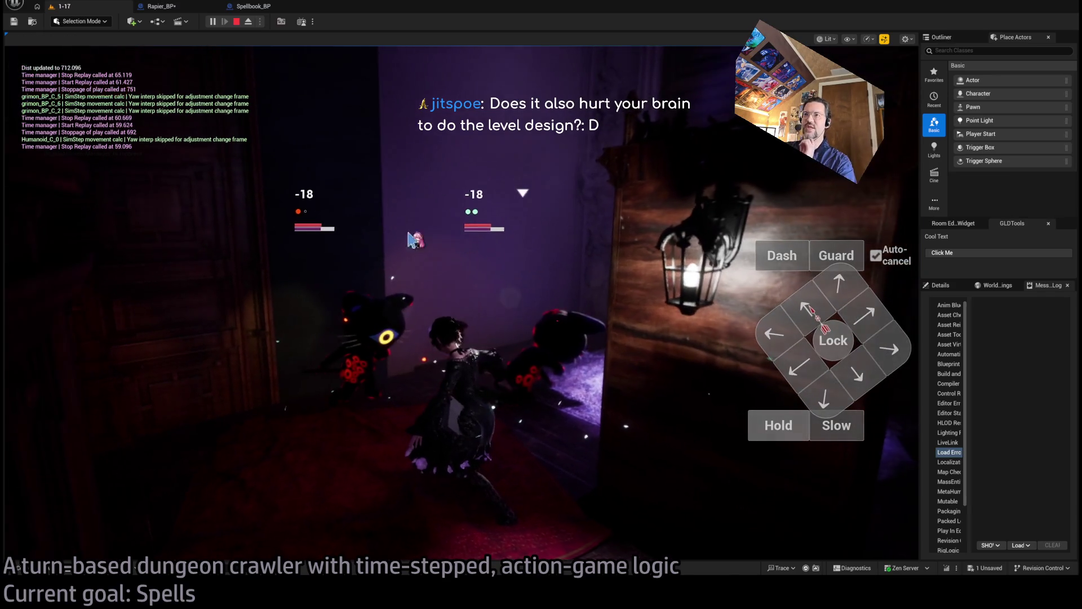
pyautogui.click(844, 345)
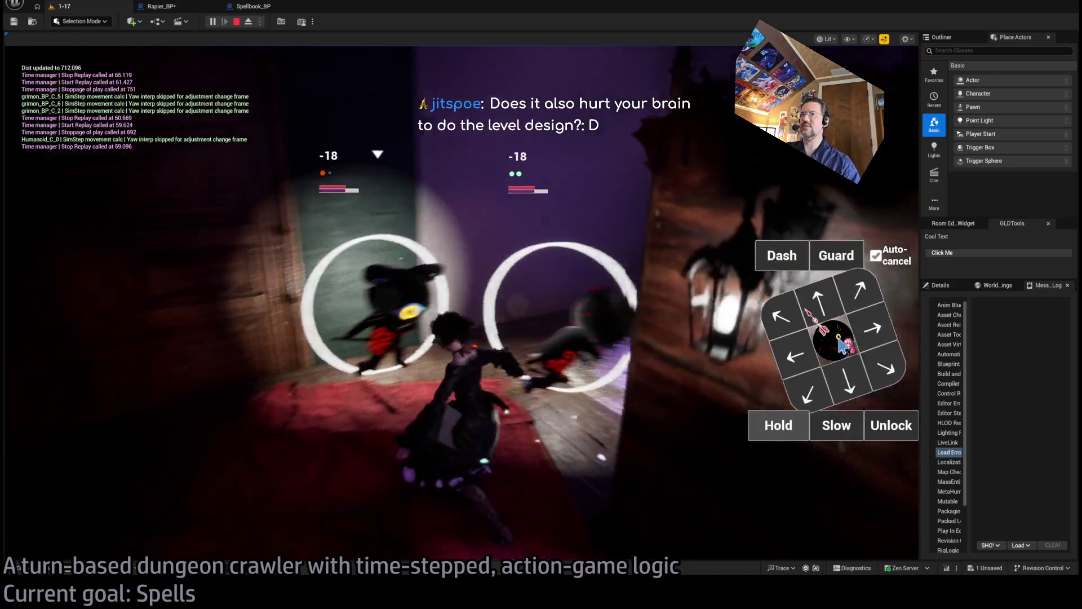
pyautogui.click(891, 430)
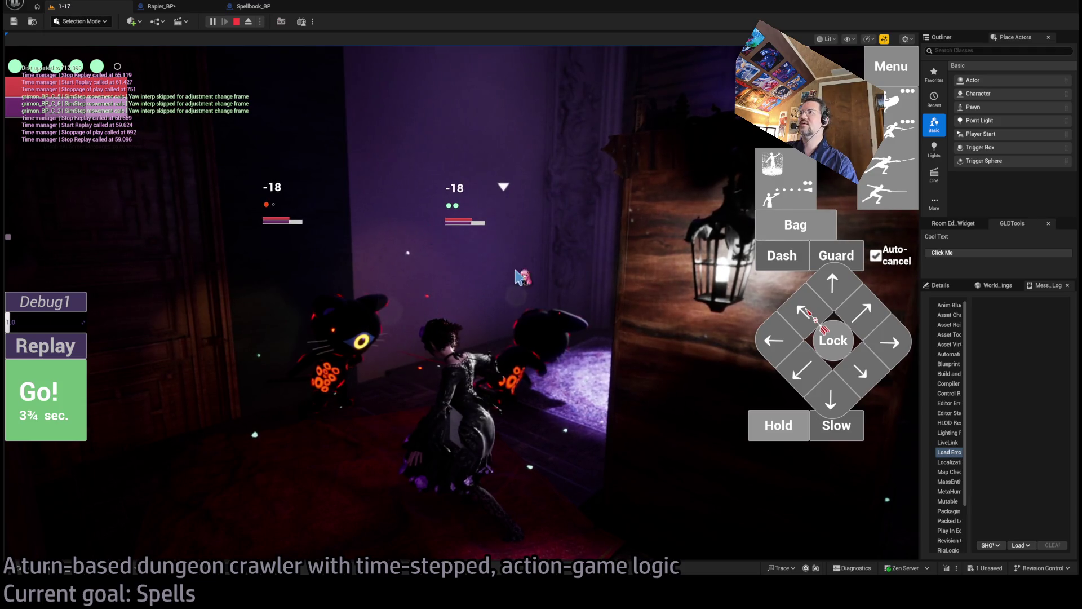
pyautogui.click(835, 347)
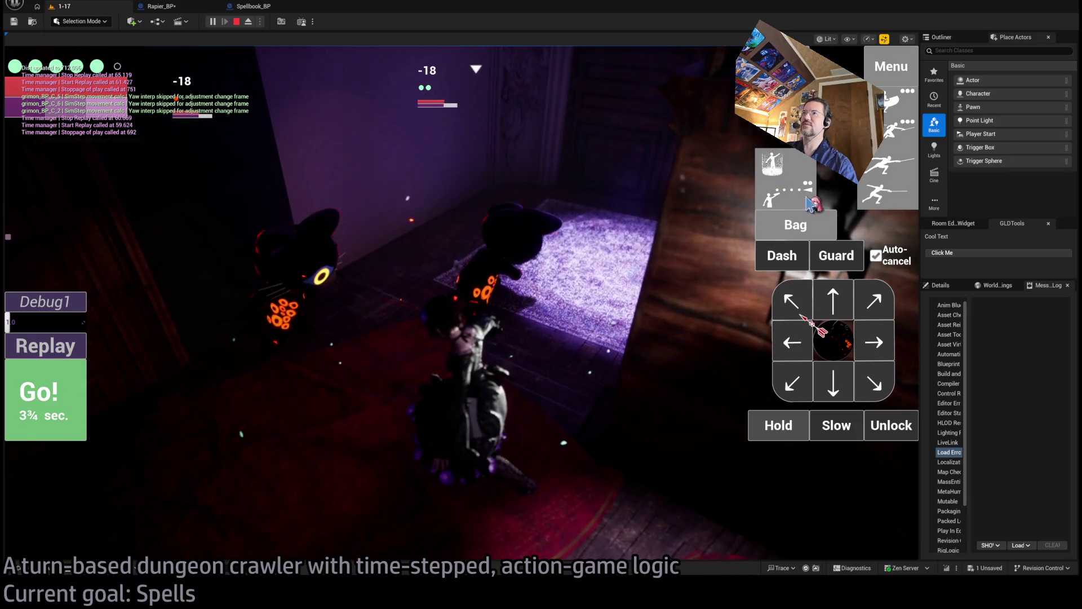
# Queue the four-hit light attack combo and run it, dealing 18 damage to each cat
pyautogui.click(450, 167)
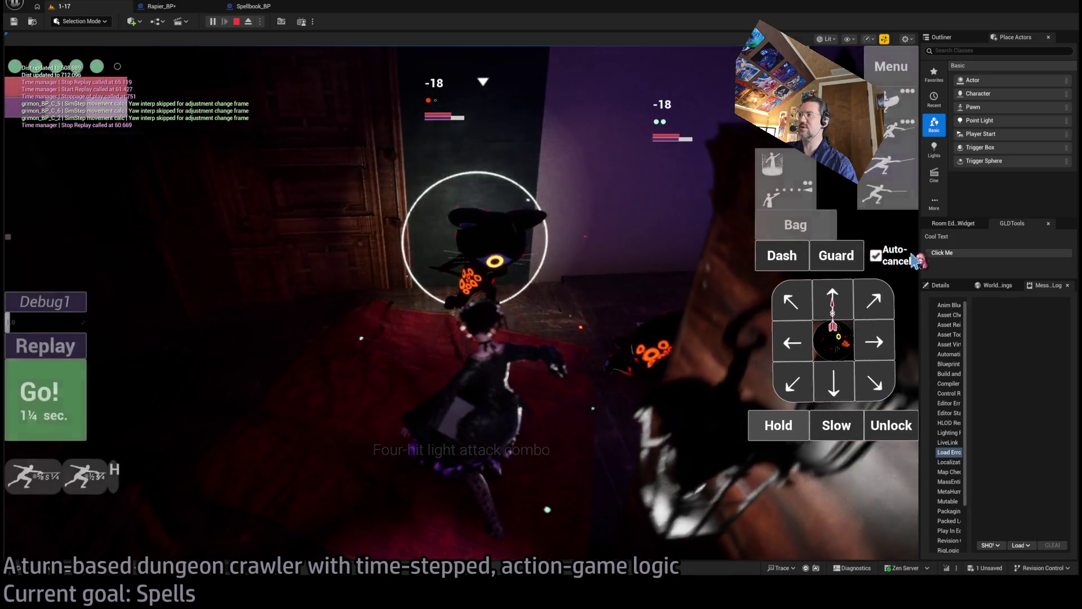
pyautogui.click(894, 208)
pyautogui.click(894, 208)
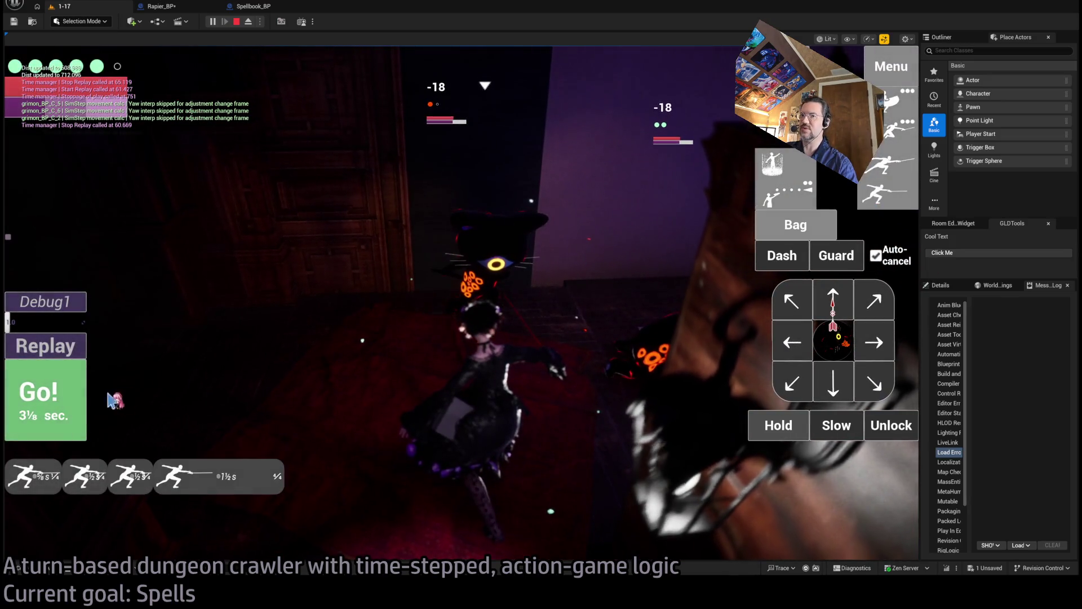
pyautogui.click(70, 386)
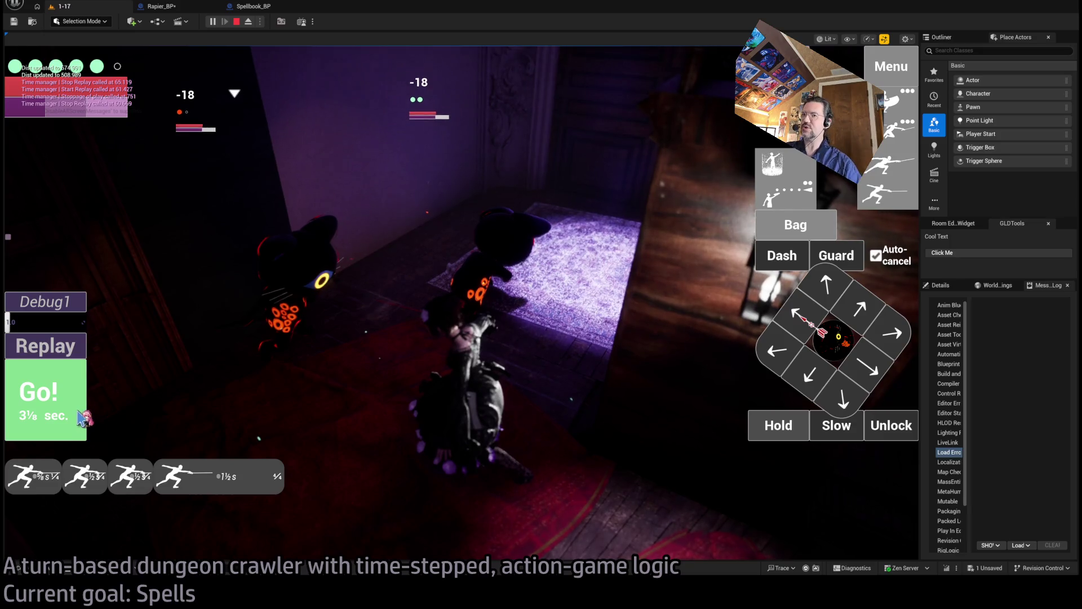
pyautogui.click(84, 419)
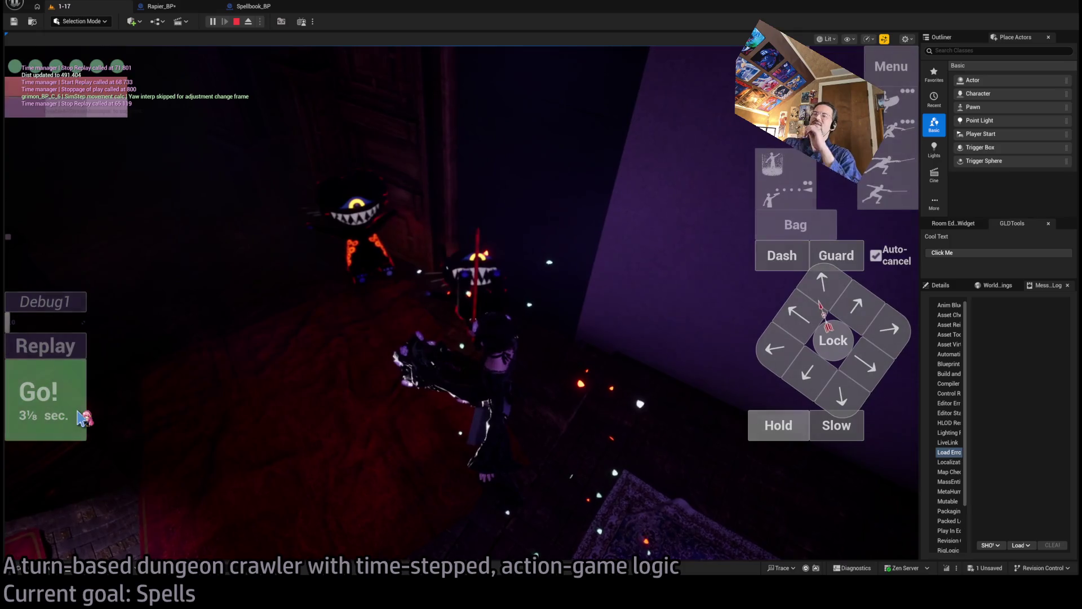
# Replay the attack turn three times, then end the play-test
pyautogui.click(53, 351)
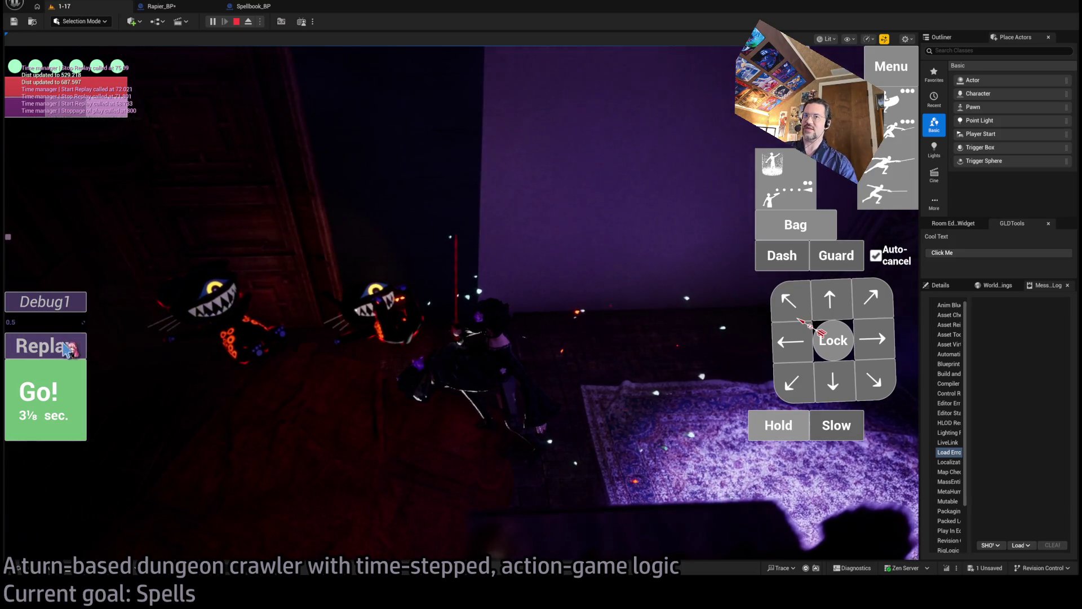
pyautogui.click(45, 346)
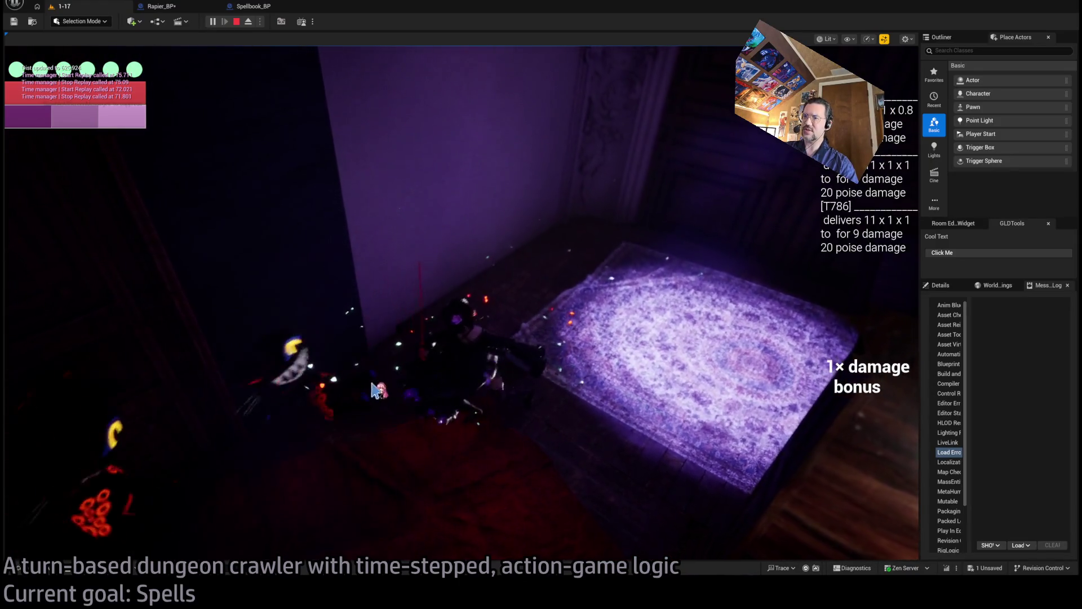
pyautogui.click(84, 356)
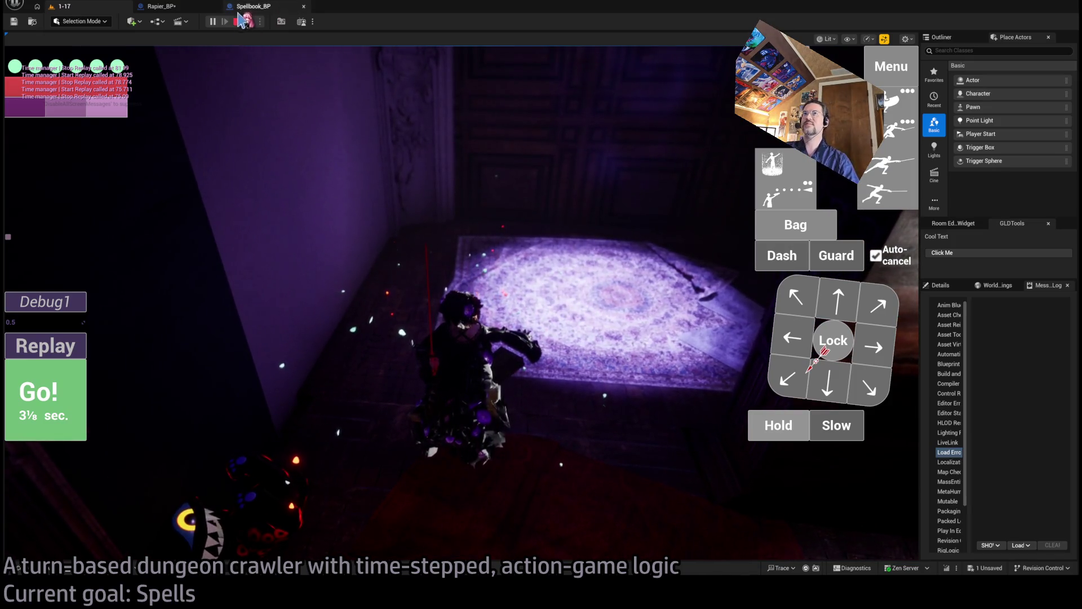
pyautogui.press('Escape')
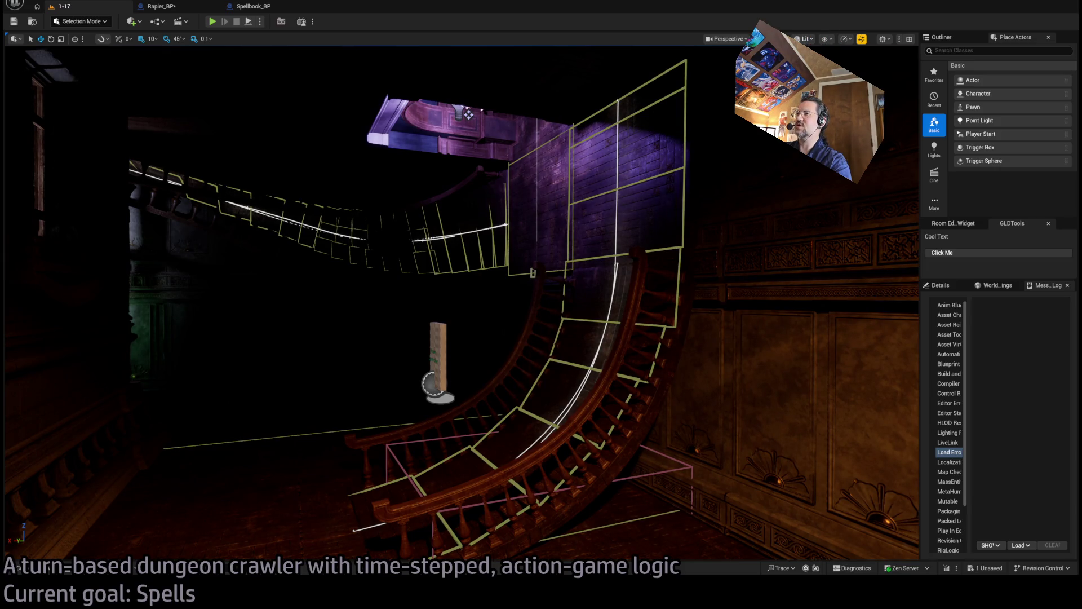
# Switch the viewport to Unlit view mode with Alt+3 to show the staircase without lighting
pyautogui.hotkey('alt', '3')
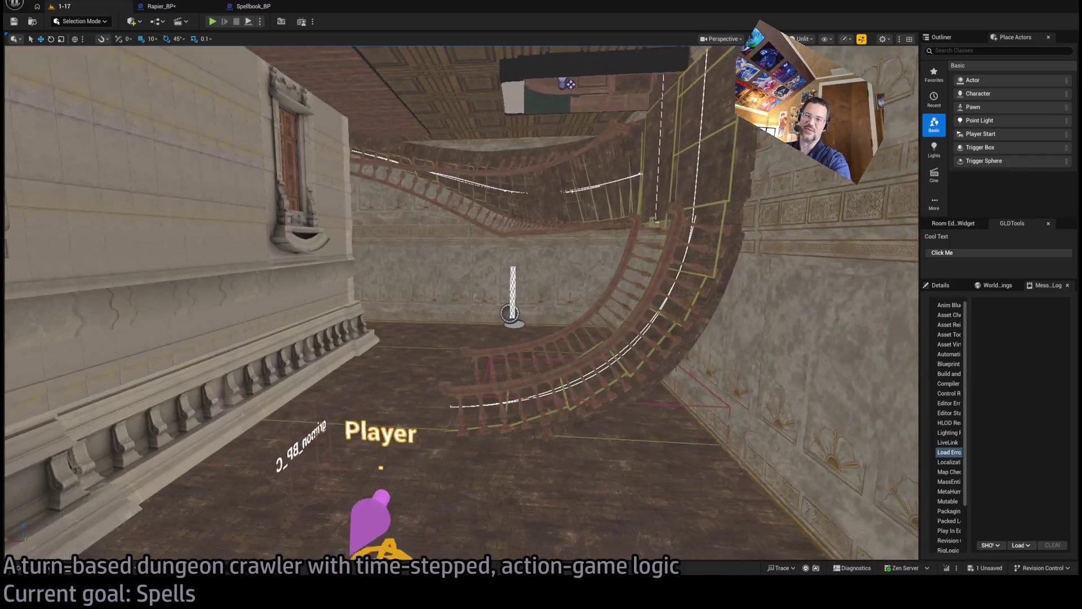
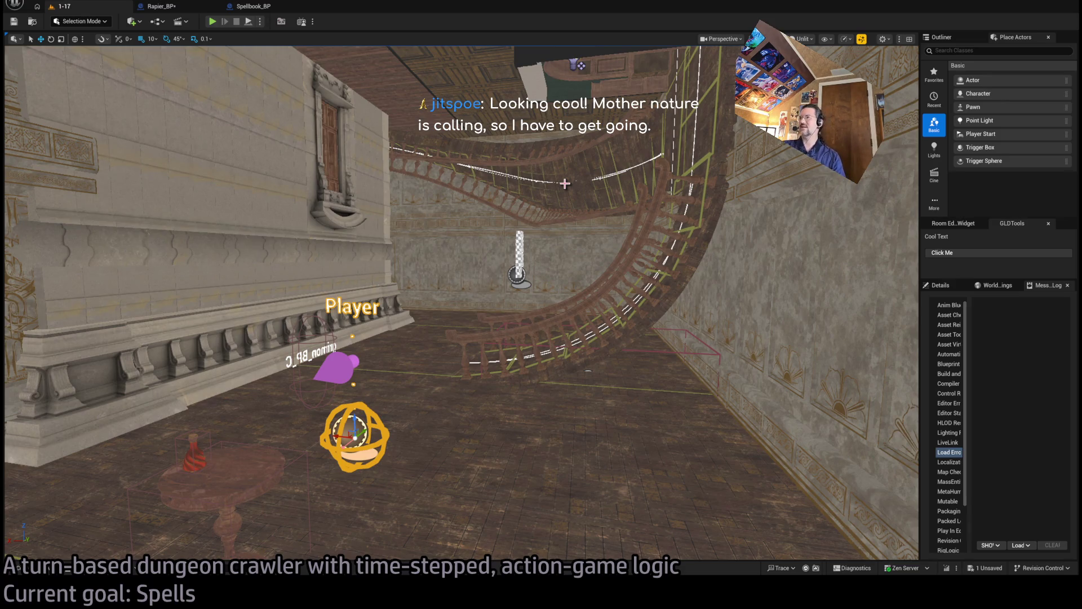
# Look around the stair room toward exit room W1 1x1 and show the Room Ed. Widget's HDG/Misc tools
pyautogui.moveTo(565, 183); pyautogui.dragTo(536, 118)
pyautogui.moveTo(622, 287)
pyautogui.mouseDown()
pyautogui.moveTo(598, 259)
pyautogui.moveTo(621, 287)
pyautogui.moveTo(635, 420)
pyautogui.mouseUp()
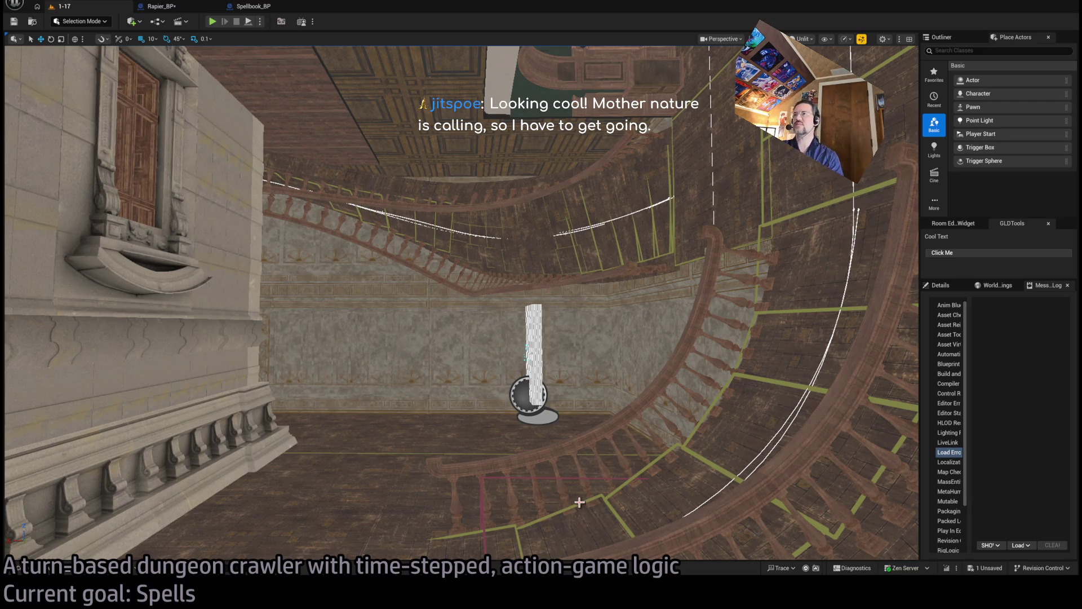
pyautogui.moveTo(561, 379); pyautogui.dragTo(578, 369)
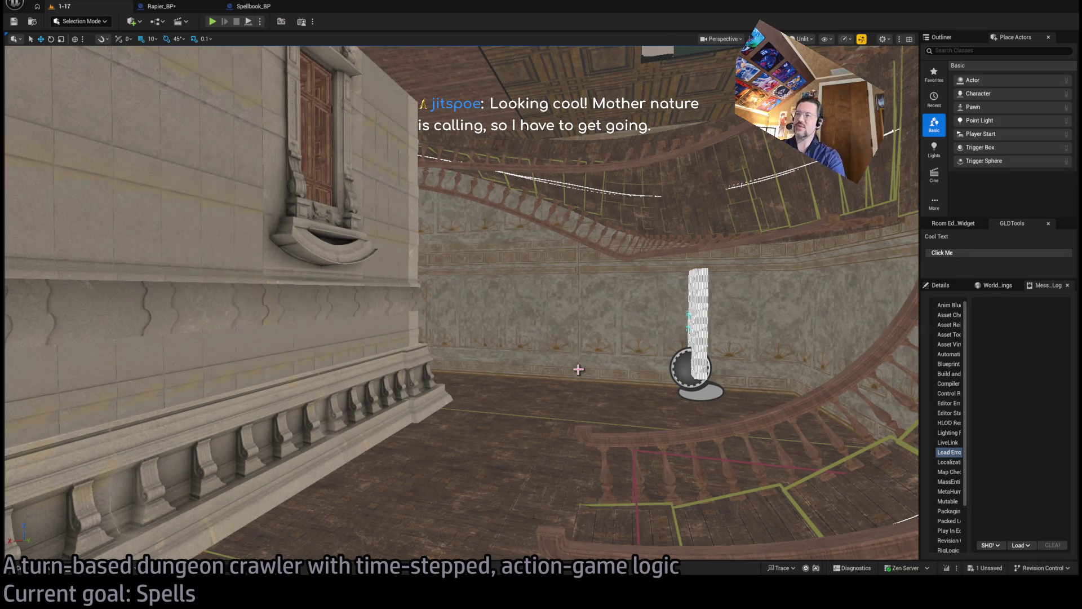
pyautogui.moveTo(578, 369); pyautogui.dragTo(632, 266)
pyautogui.click(953, 223)
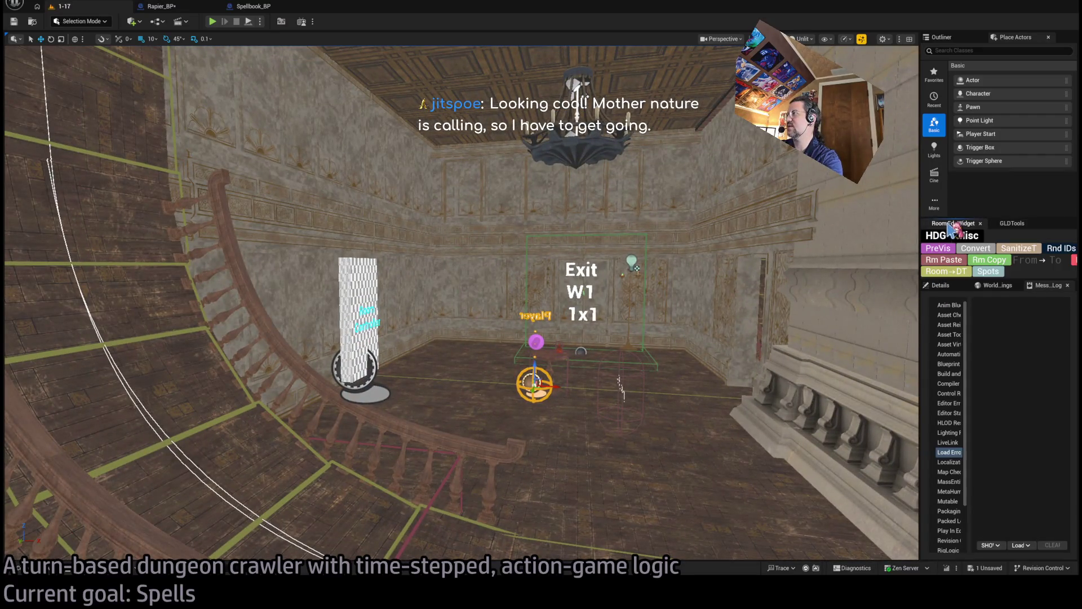
# Select the Room Controller and widen the Details panel to its HDG > Exit Visibility settings
pyautogui.click(956, 255)
pyautogui.moveTo(587, 353)
pyautogui.mouseDown()
pyautogui.moveTo(555, 364)
pyautogui.moveTo(344, 330)
pyautogui.moveTo(354, 328)
pyautogui.mouseUp()
pyautogui.click(355, 328)
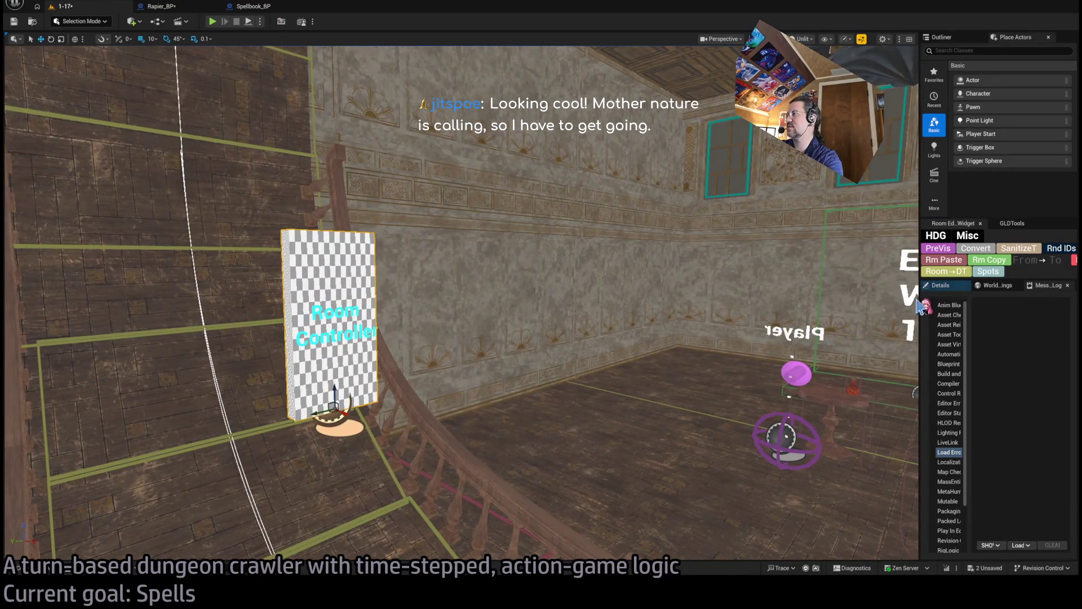
pyautogui.moveTo(921, 299); pyautogui.dragTo(797, 299)
pyautogui.moveTo(485, 304); pyautogui.dragTo(395, 305)
pyautogui.scroll(-5, 863, 468)
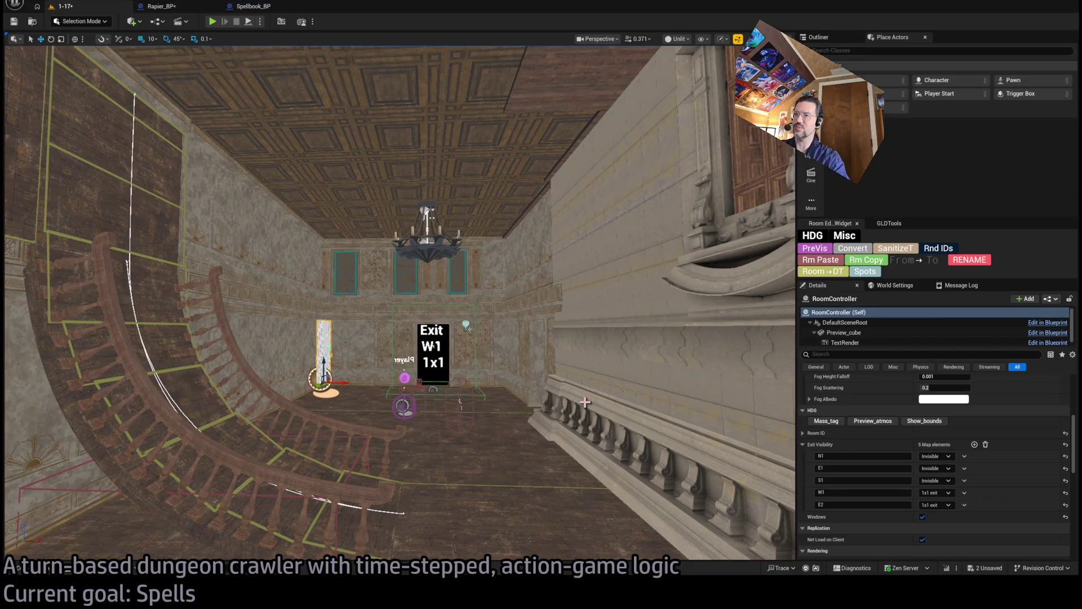
# Fly the camera from the Exit W1 sign around the room to the candelabra wall
pyautogui.moveTo(620, 349); pyautogui.dragTo(619, 259)
pyautogui.moveTo(517, 217); pyautogui.dragTo(518, 228)
pyautogui.moveTo(379, 361)
pyautogui.mouseDown()
pyautogui.moveTo(394, 361)
pyautogui.moveTo(314, 363)
pyautogui.mouseUp()
pyautogui.scroll(-8, 314, 362)
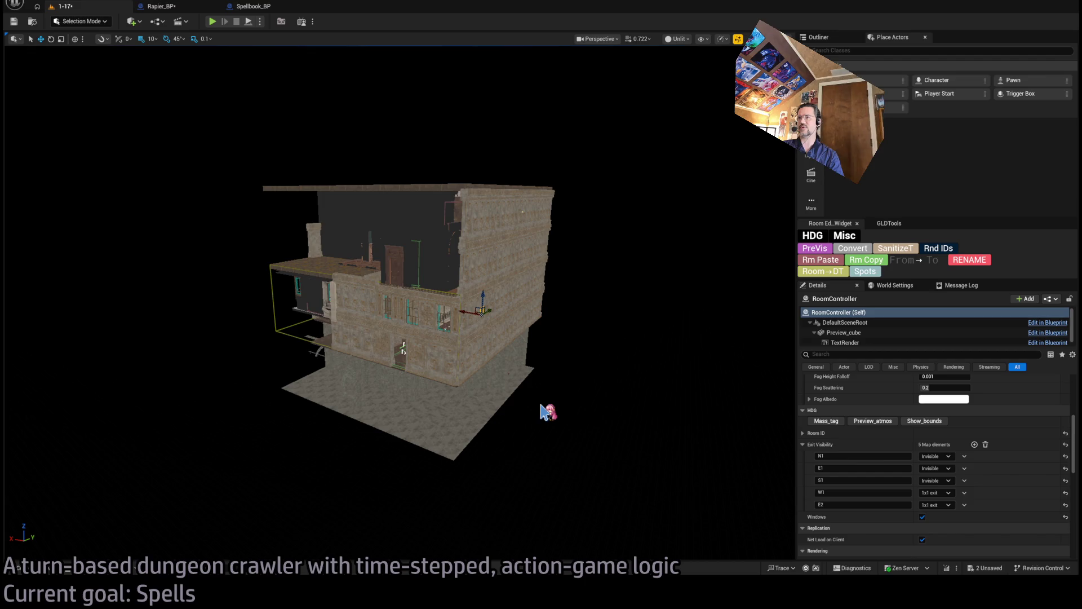
# Fly from outside the building into the room toward the Exit W1 door
pyautogui.moveTo(535, 416)
pyautogui.mouseDown()
pyautogui.moveTo(513, 339)
pyautogui.moveTo(566, 398)
pyautogui.mouseUp()
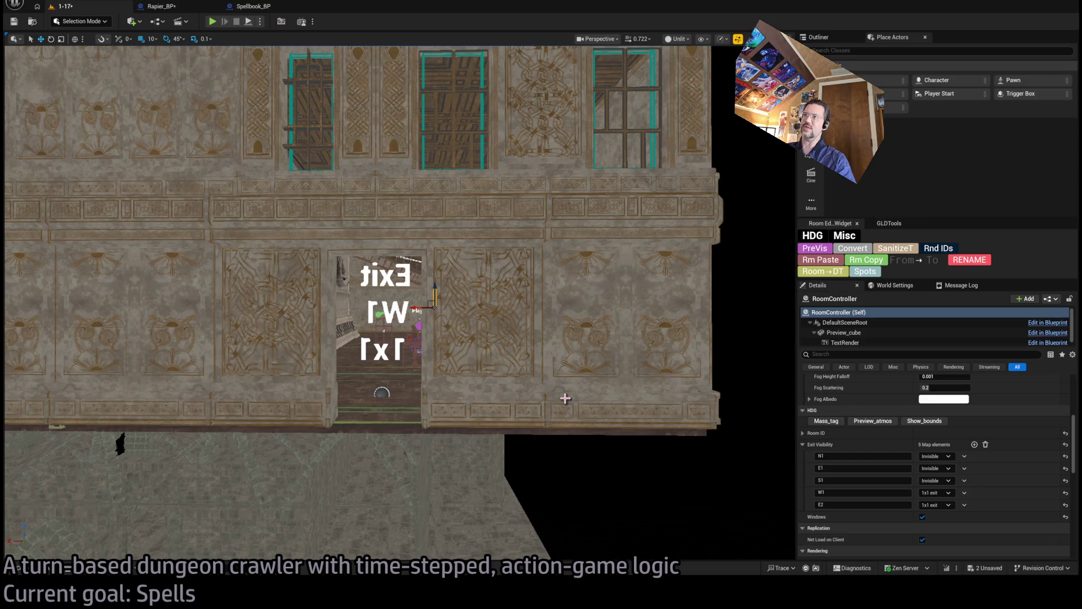
pyautogui.moveTo(566, 398); pyautogui.dragTo(645, 141)
pyautogui.moveTo(542, 306); pyautogui.dragTo(542, 306)
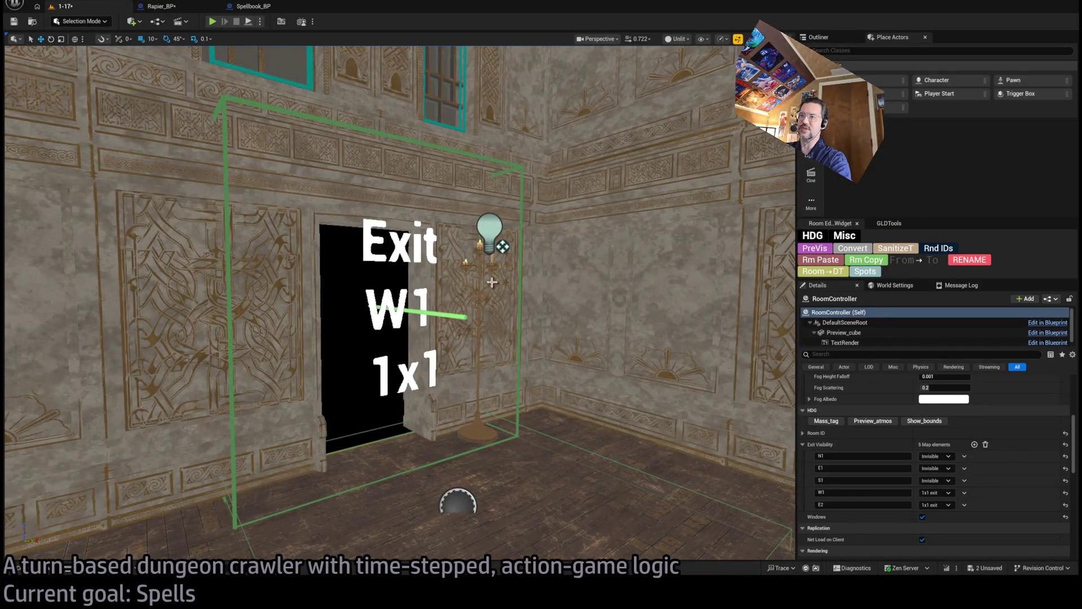
pyautogui.moveTo(517, 388); pyautogui.dragTo(512, 385)
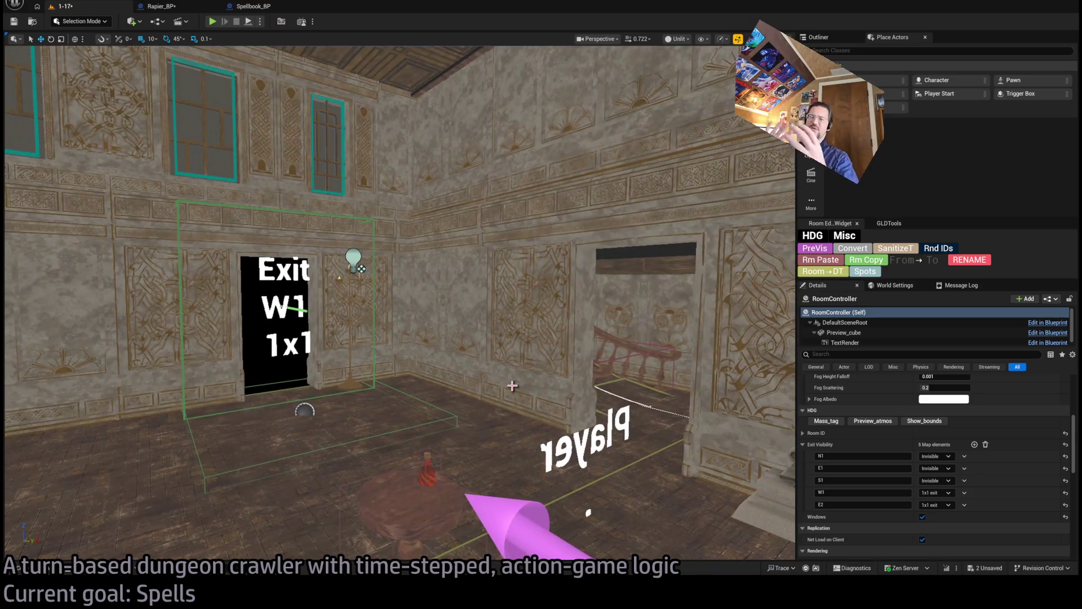
# Select Exit_markerE, rotate it 45 degrees, then turn it back to its original facing
pyautogui.click(308, 409)
pyautogui.press('e')
pyautogui.moveTo(333, 402)
pyautogui.mouseDown()
pyautogui.moveTo(324, 431)
pyautogui.moveTo(338, 420)
pyautogui.moveTo(280, 451)
pyautogui.moveTo(333, 392)
pyautogui.mouseUp()
pyautogui.moveTo(742, 466); pyautogui.dragTo(507, 451)
pyautogui.moveTo(518, 408); pyautogui.dragTo(518, 408)
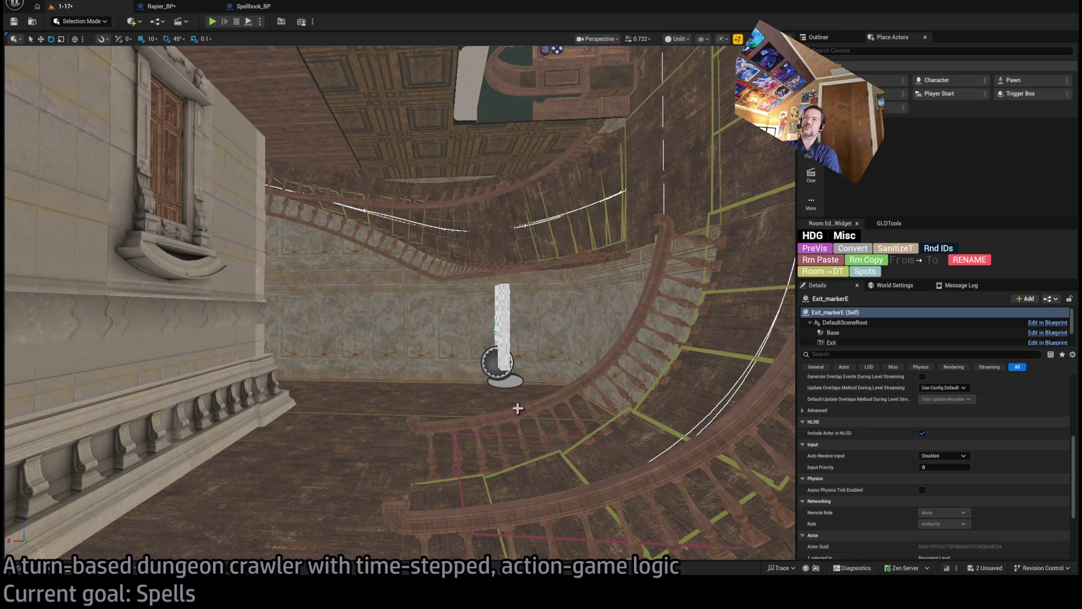
pyautogui.moveTo(464, 333); pyautogui.dragTo(464, 334)
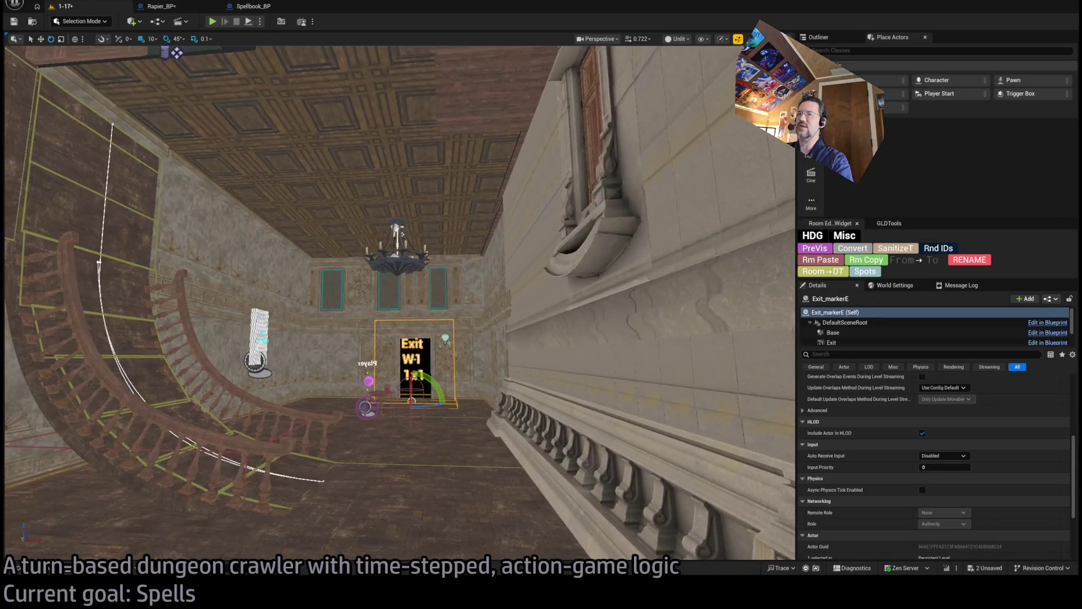
pyautogui.moveTo(464, 334); pyautogui.dragTo(464, 333)
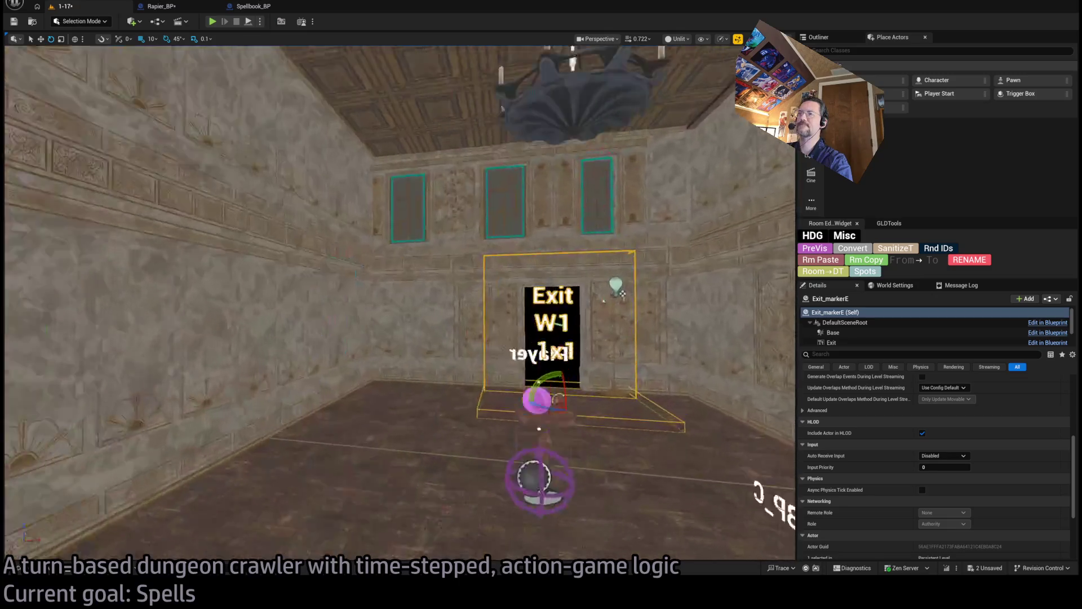
pyautogui.moveTo(622, 292); pyautogui.dragTo(627, 84)
pyautogui.moveTo(492, 340); pyautogui.dragTo(492, 350)
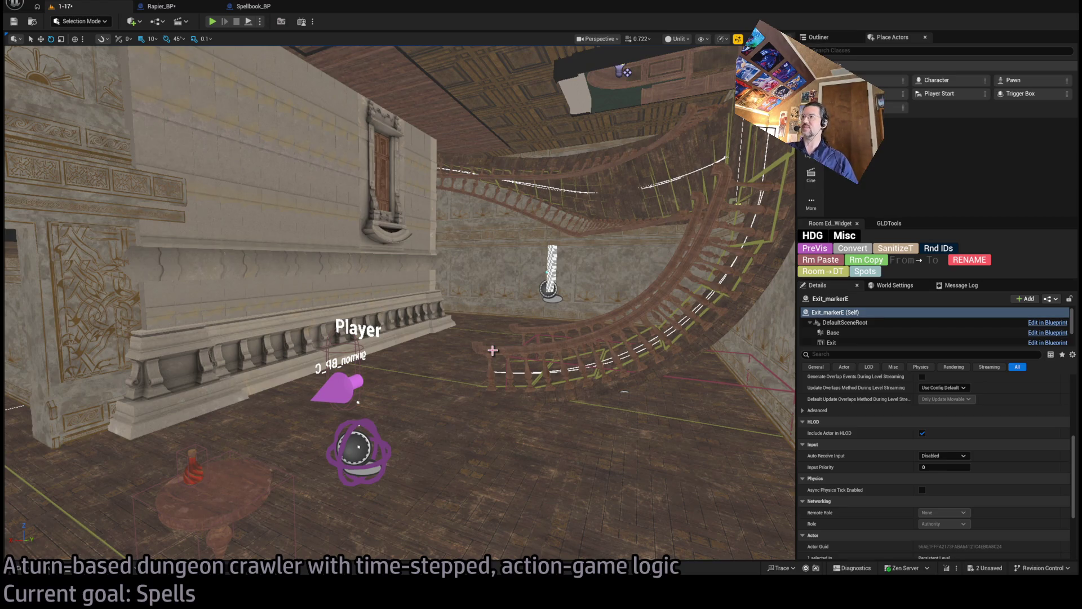
# Fly from the Player marker past the spiral stair and focus the view on Exit_markerE
pyautogui.moveTo(493, 350)
pyautogui.mouseDown()
pyautogui.moveTo(487, 315)
pyautogui.moveTo(548, 336)
pyautogui.mouseUp()
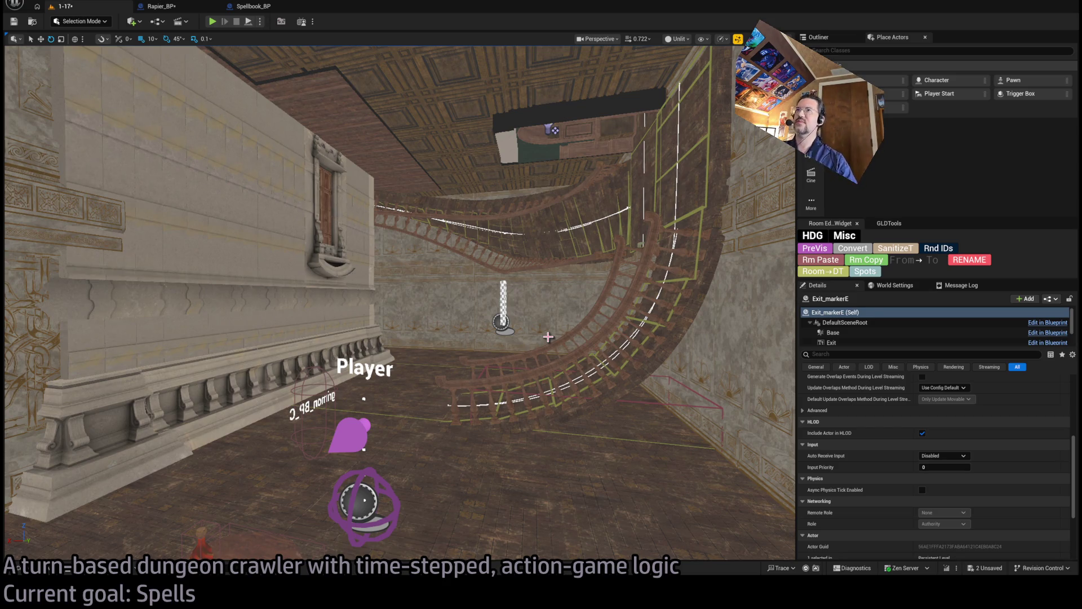
pyautogui.moveTo(519, 220)
pyautogui.mouseDown()
pyautogui.moveTo(581, 175)
pyautogui.moveTo(490, 228)
pyautogui.moveTo(519, 227)
pyautogui.mouseUp()
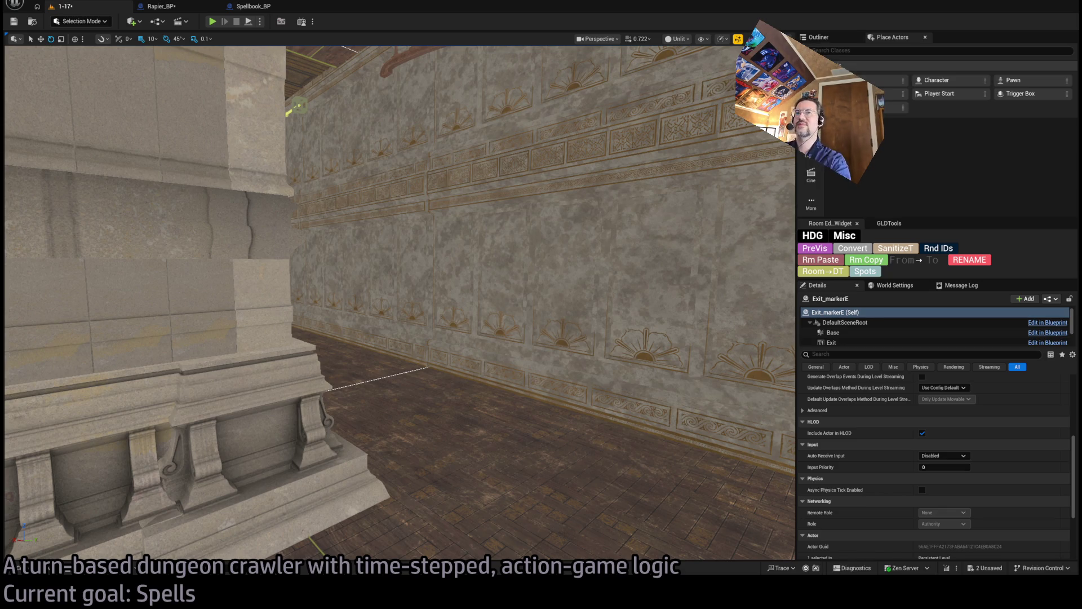
pyautogui.press('f')
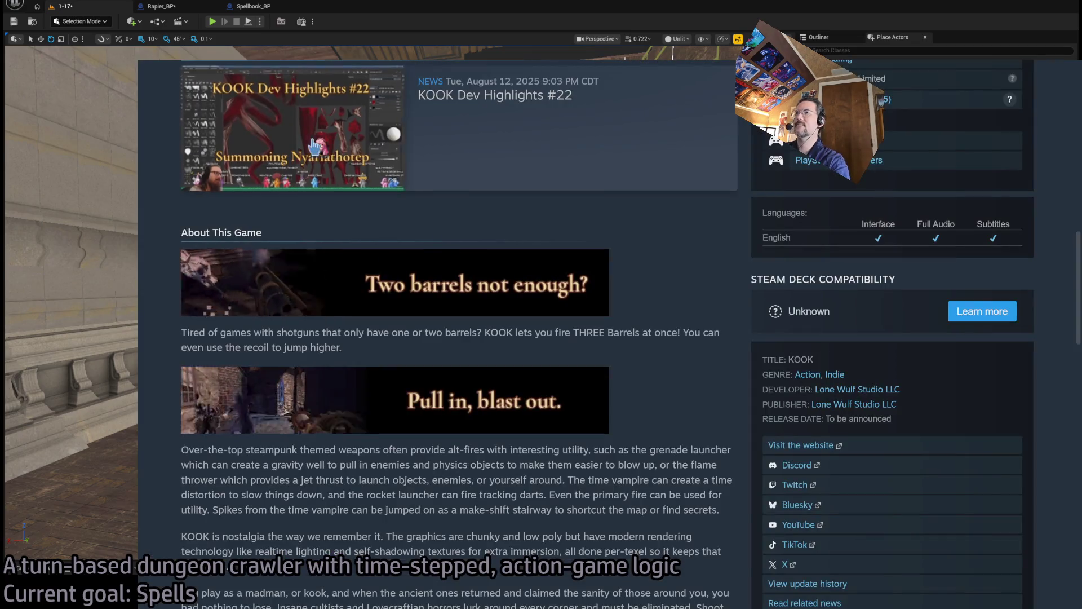
pyautogui.scroll(-2, 685, 305)
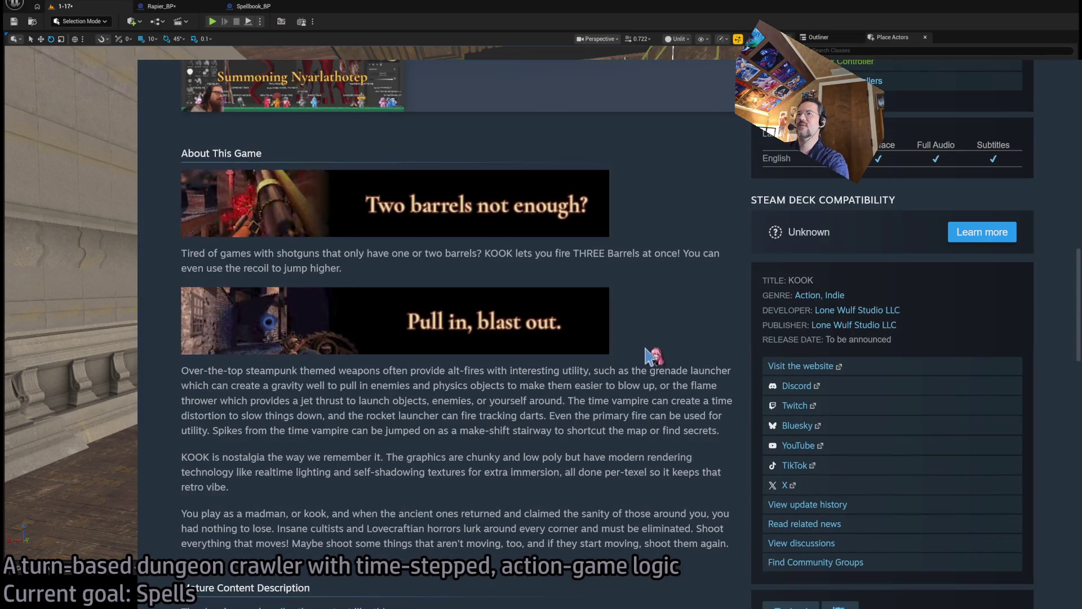
pyautogui.scroll(-2, 676, 304)
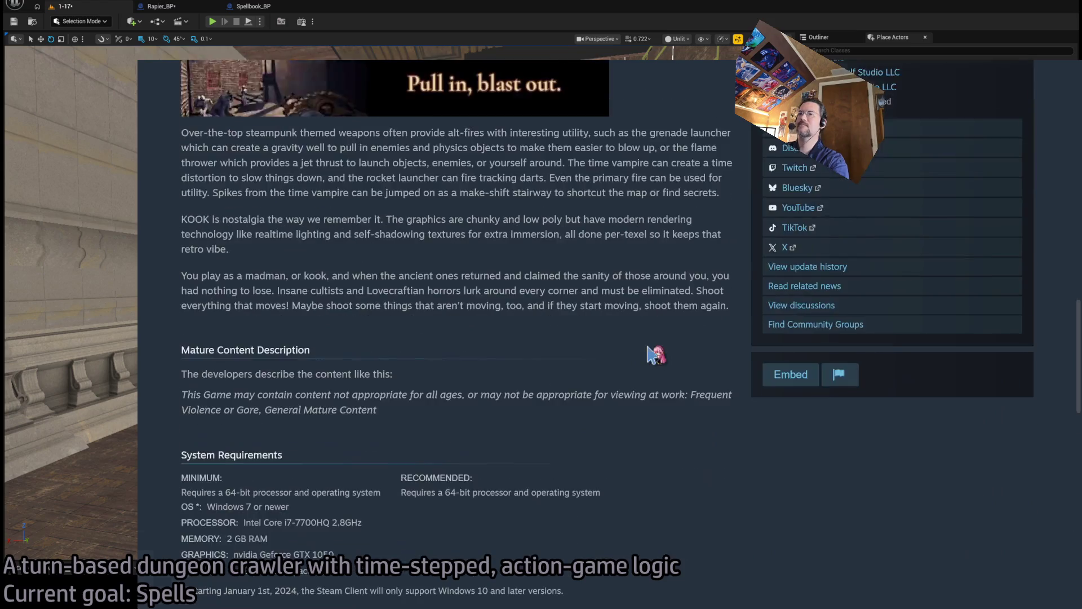
pyautogui.scroll(4, 648, 346)
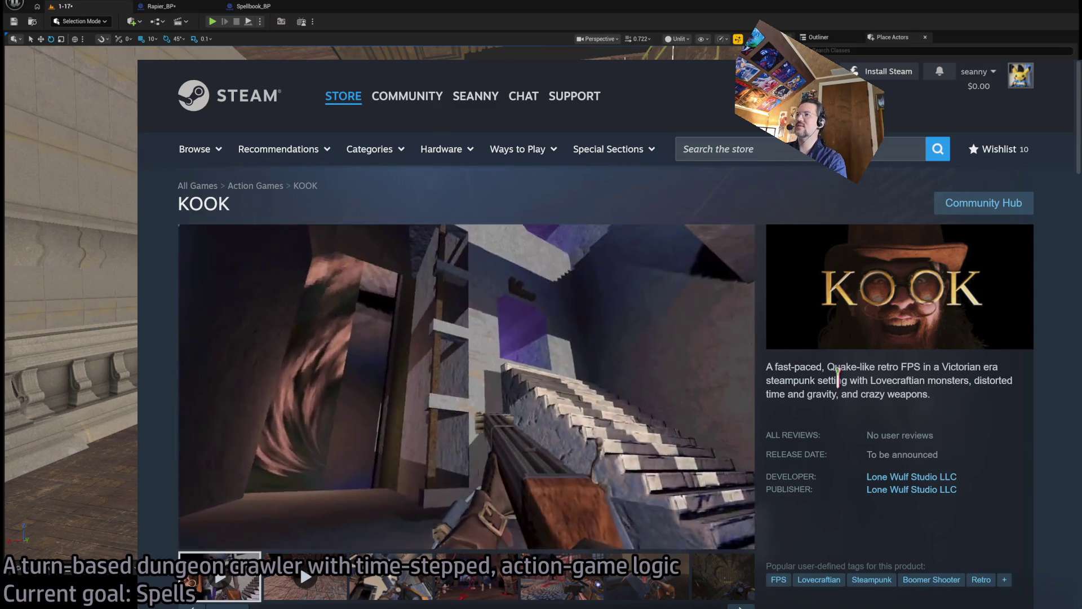
# Rewind the KOOK trailer to 1:17 and replay that scene a second time
pyautogui.moveTo(633, 358)
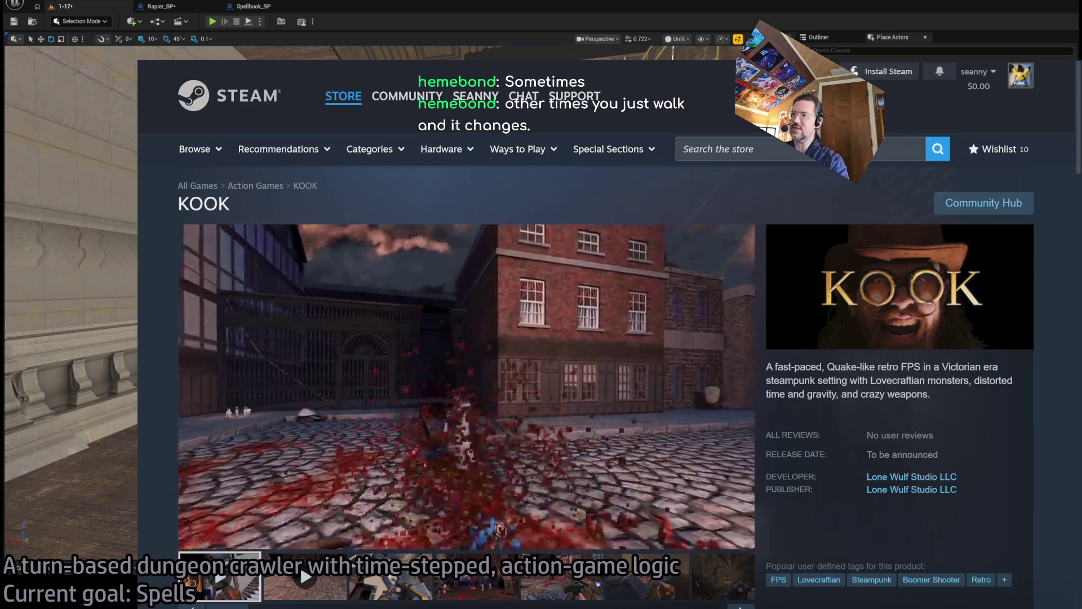
pyautogui.click(635, 518)
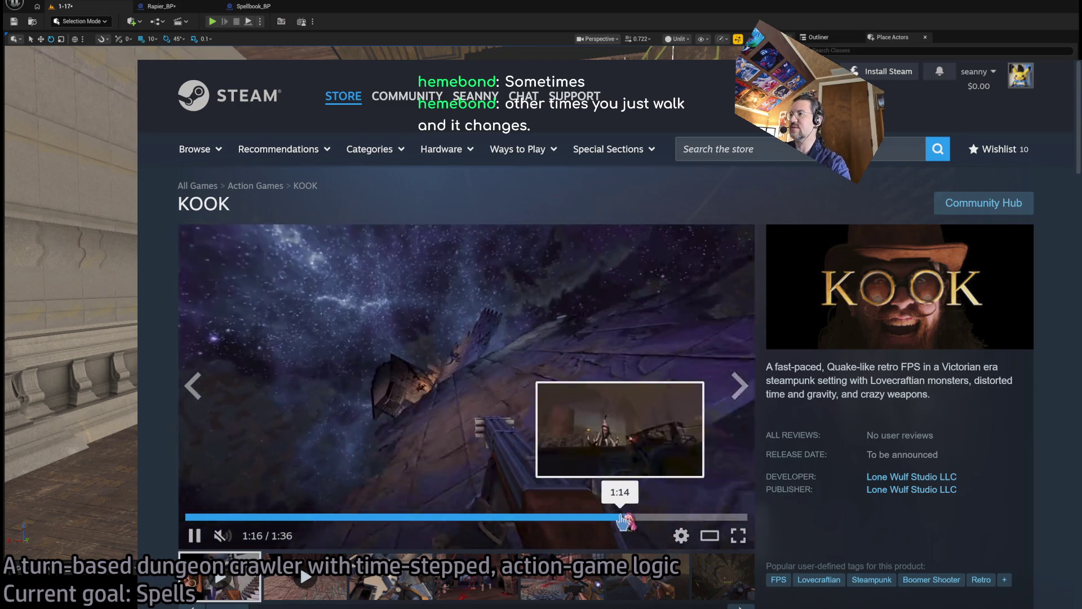
pyautogui.click(609, 517)
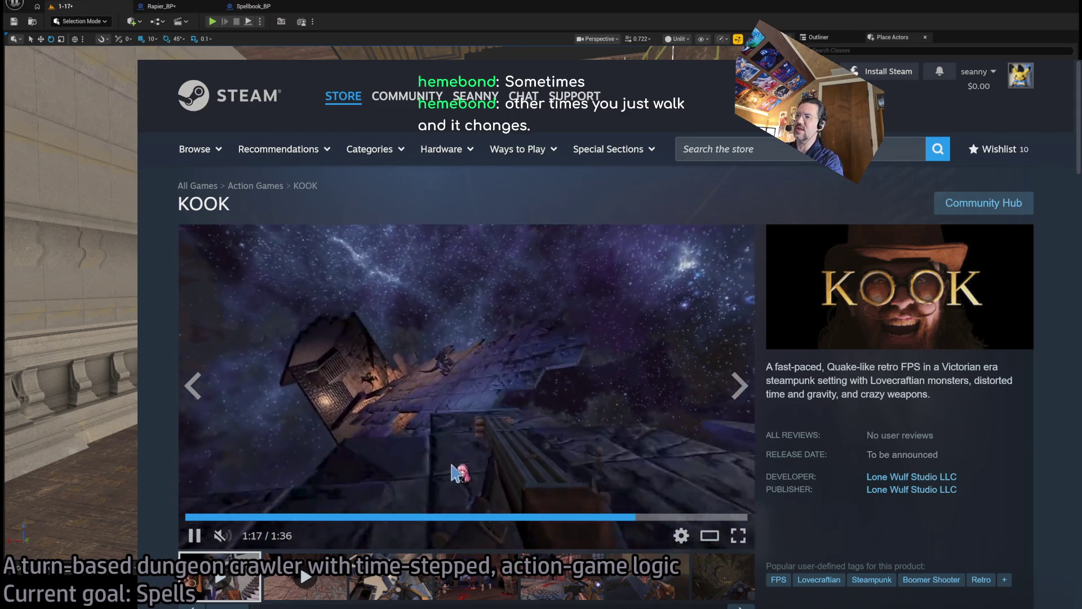
pyautogui.click(637, 517)
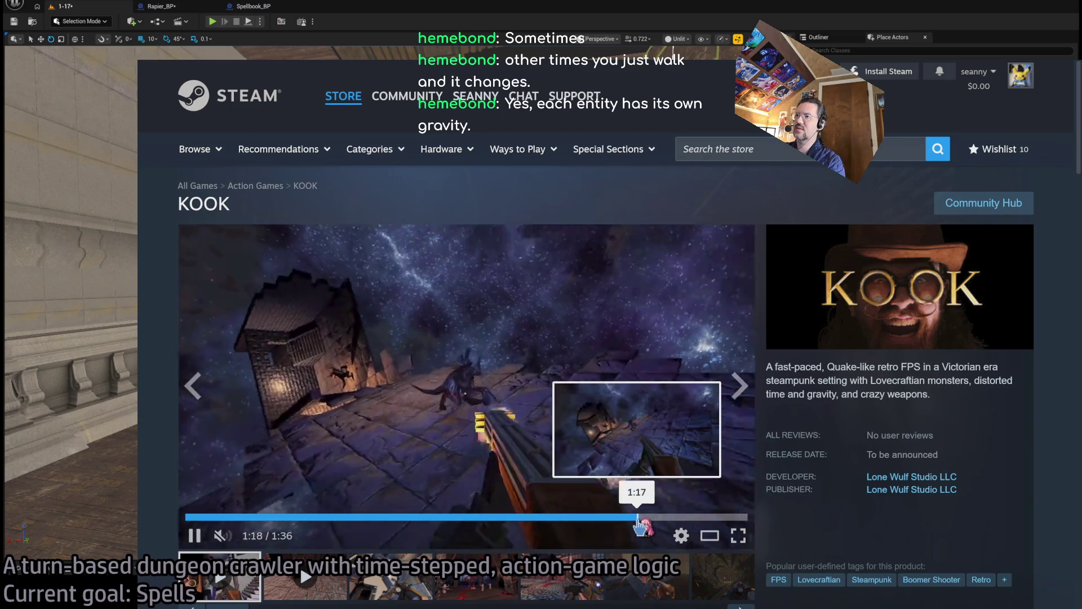
pyautogui.click(637, 517)
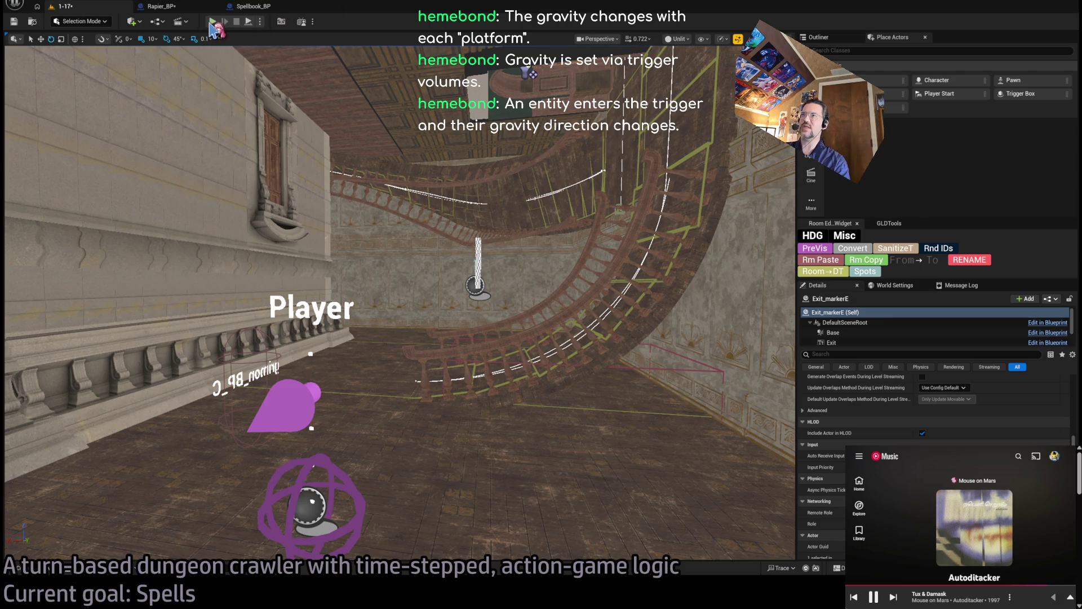
# Run a quick Play/Stop test, then nudge Room_nav_surface1's spline point slightly right
pyautogui.hotkey('alt', 'p')
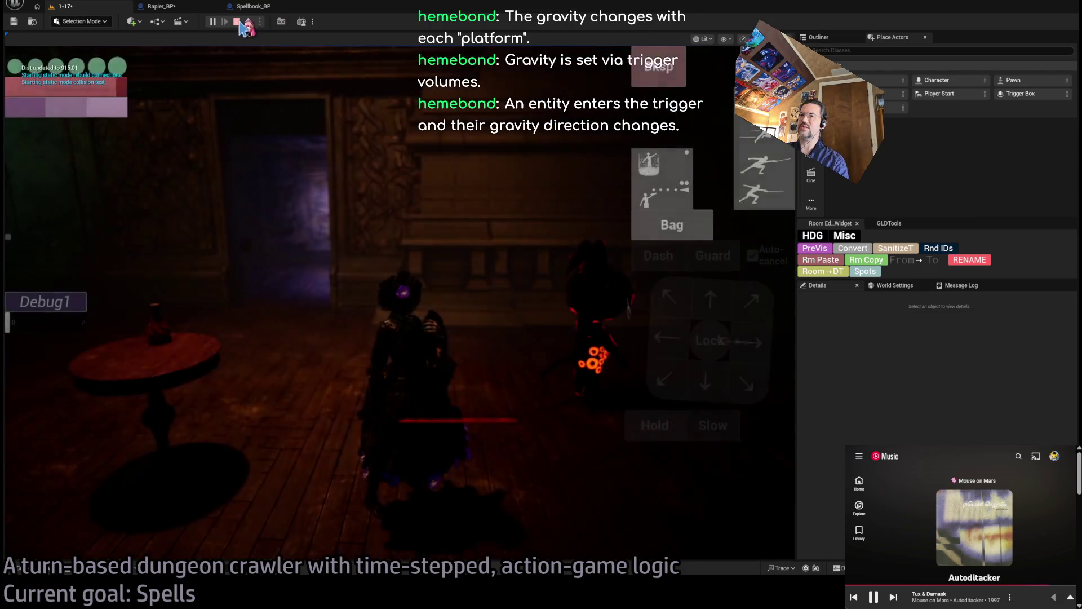
pyautogui.click(238, 23)
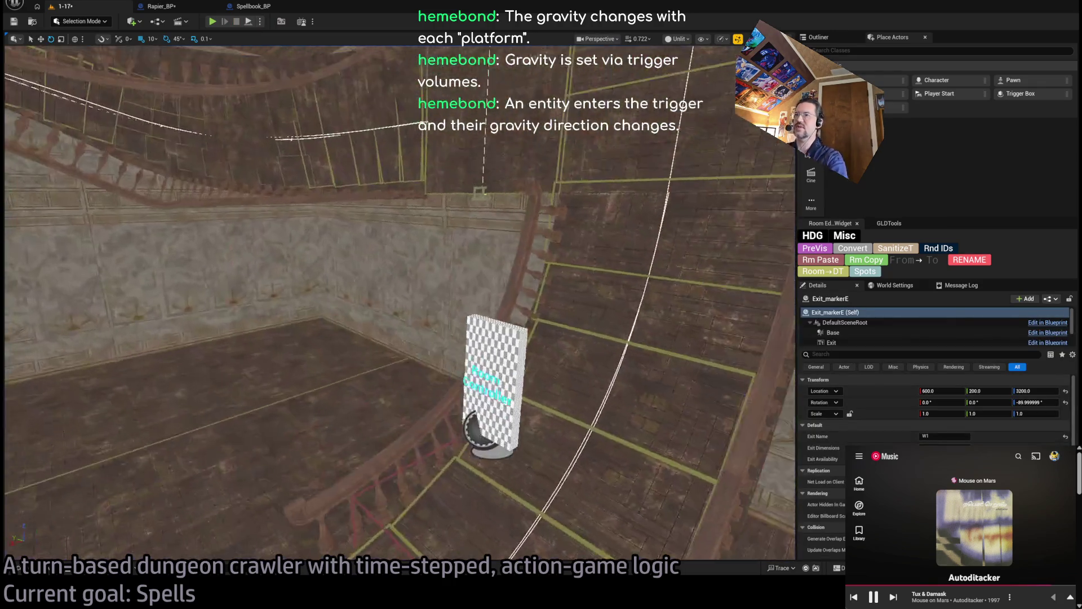
pyautogui.moveTo(527, 321); pyautogui.dragTo(564, 316)
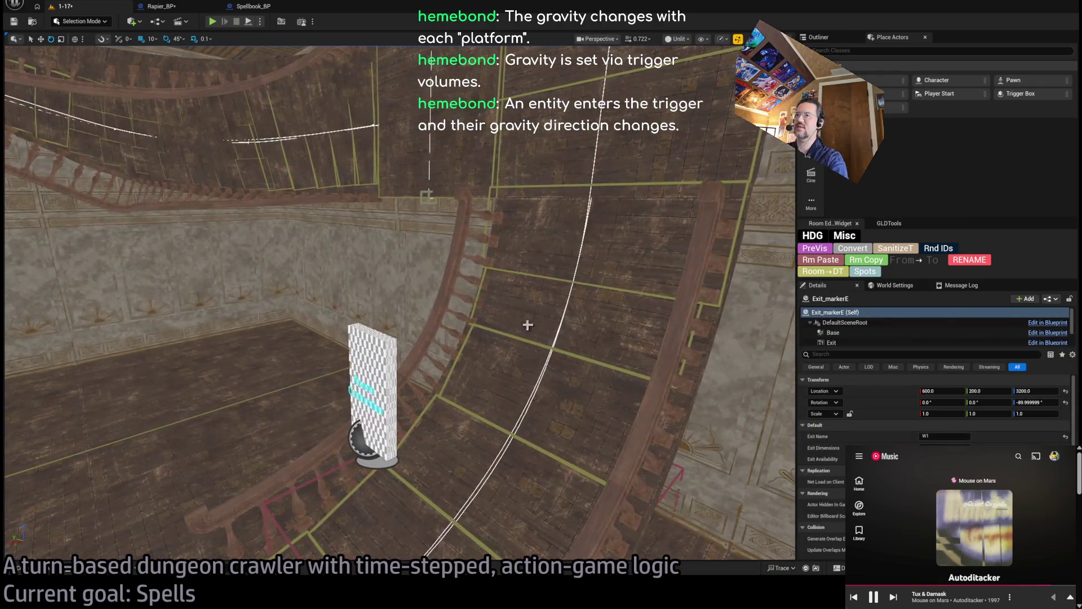
pyautogui.click(580, 285)
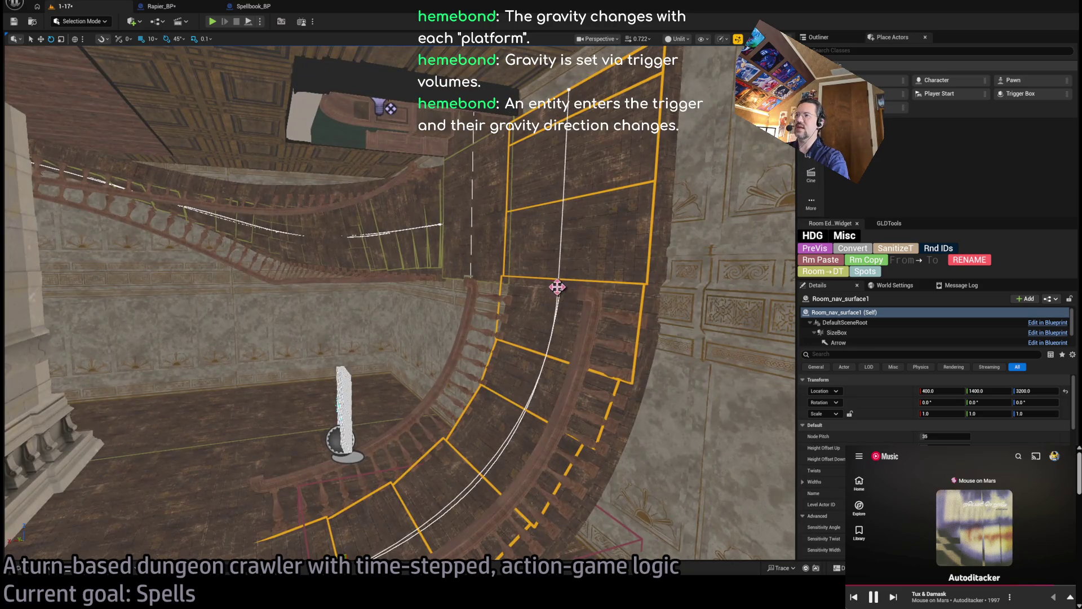
pyautogui.click(557, 287)
pyautogui.press('f')
pyautogui.moveTo(541, 293)
pyautogui.mouseDown()
pyautogui.moveTo(575, 316)
pyautogui.moveTo(617, 322)
pyautogui.moveTo(591, 348)
pyautogui.moveTo(575, 318)
pyautogui.moveTo(494, 284)
pyautogui.mouseUp()
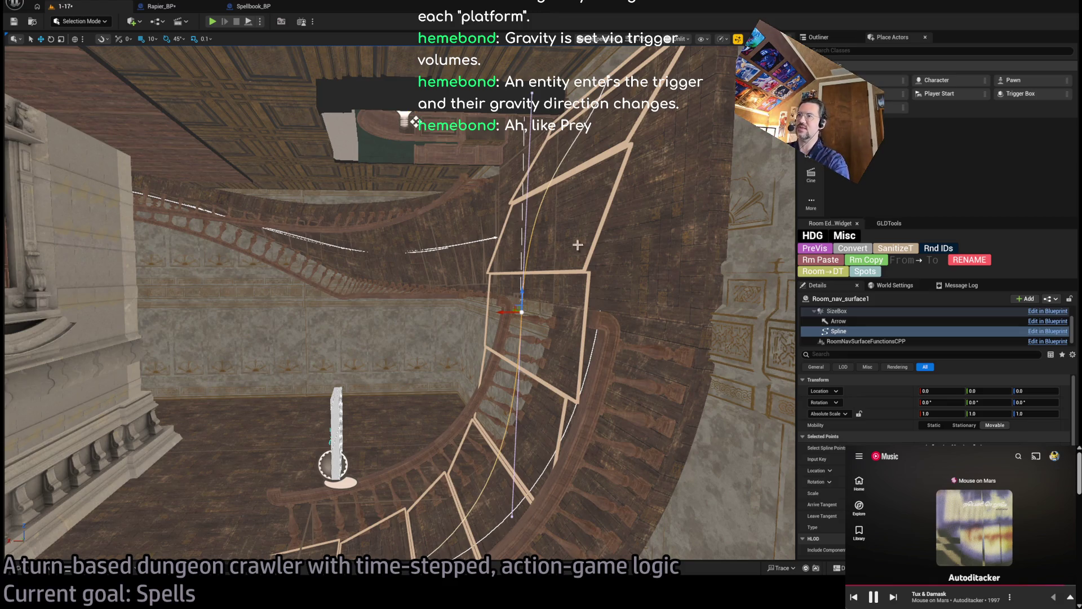
# Inspect the adjusted spline along the spiral stair, wall and ceiling, then start Play in Editor
pyautogui.moveTo(555, 393); pyautogui.dragTo(548, 355)
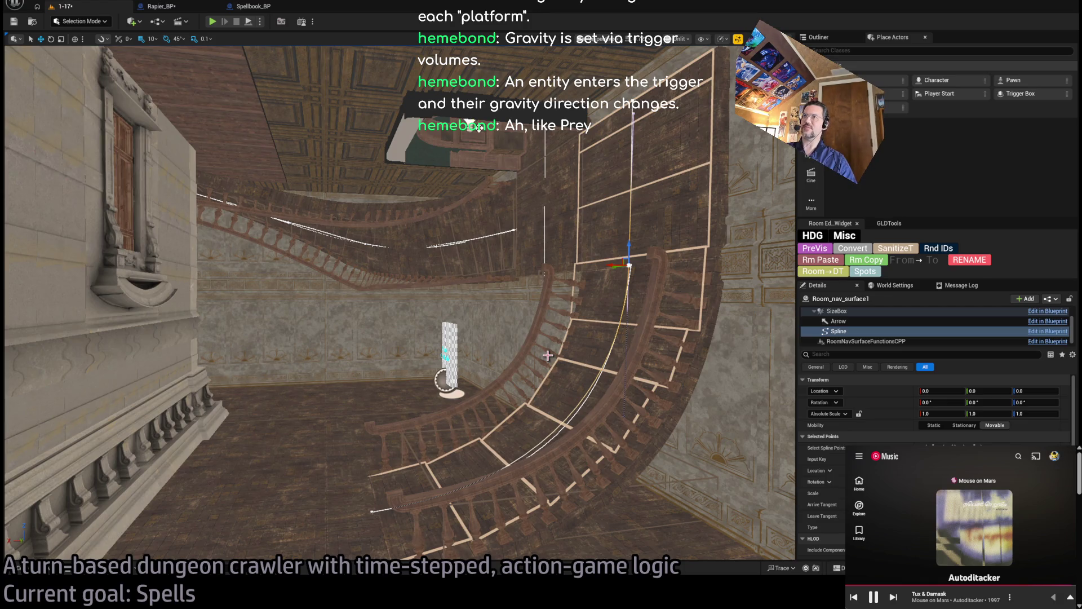
pyautogui.moveTo(389, 255)
pyautogui.mouseDown()
pyautogui.moveTo(373, 196)
pyautogui.moveTo(477, 462)
pyautogui.moveTo(430, 336)
pyautogui.mouseUp()
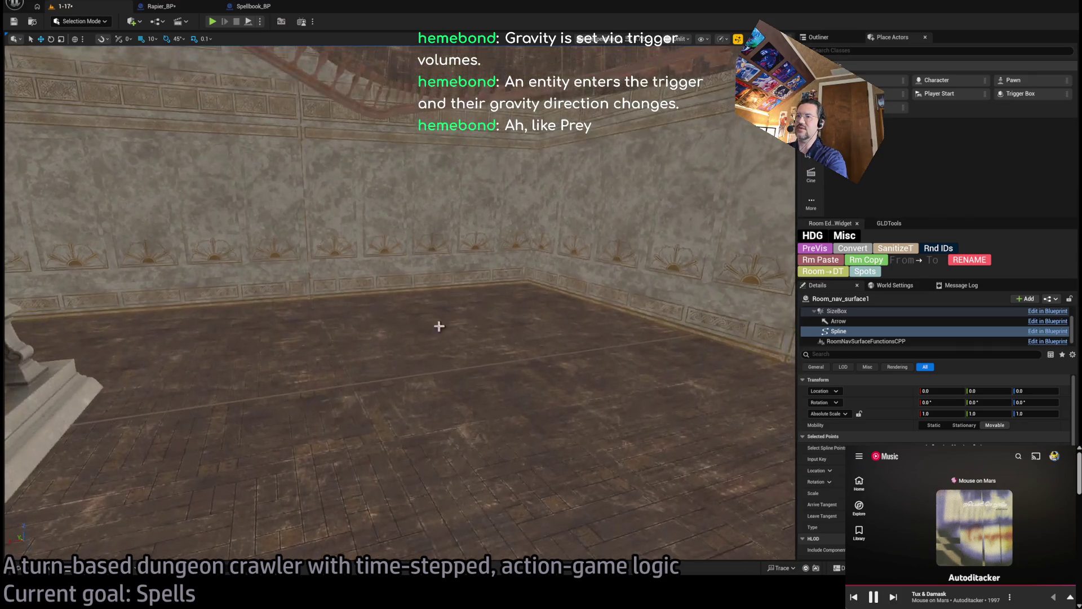
pyautogui.moveTo(442, 454)
pyautogui.mouseDown()
pyautogui.moveTo(442, 418)
pyautogui.moveTo(464, 515)
pyautogui.mouseUp()
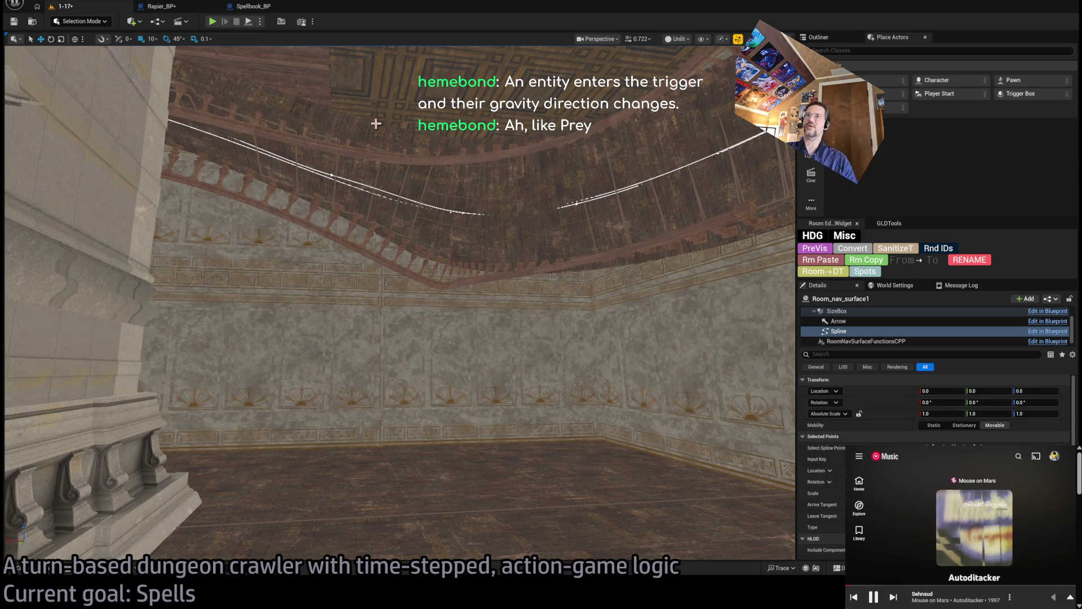
pyautogui.hotkey('alt', 'p')
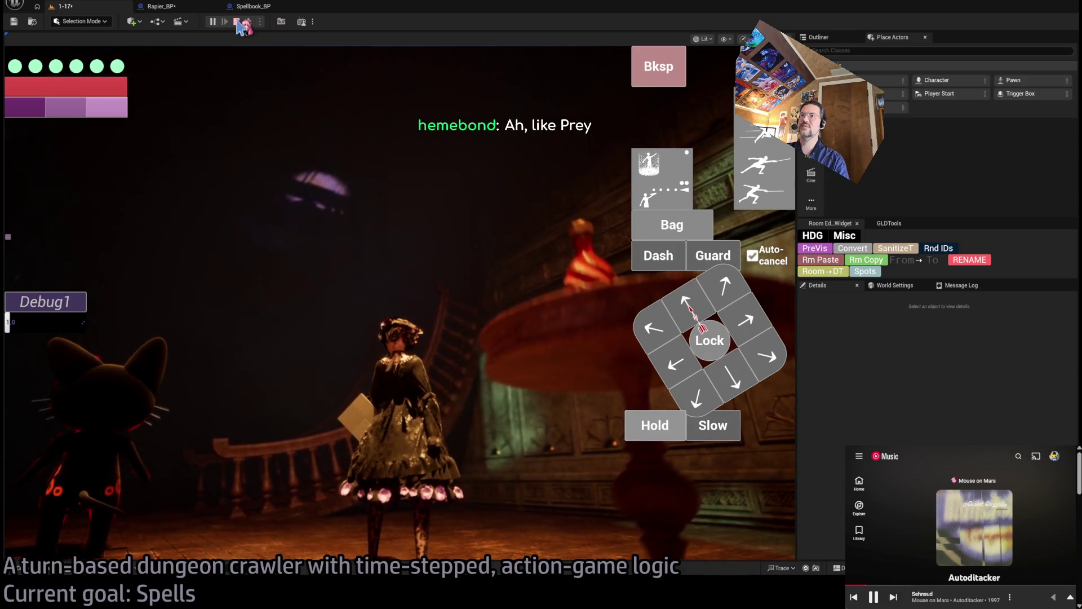
# Walk the character forward toward the staircase room, stop the play test, and enlarge the browser
pyautogui.press('w')
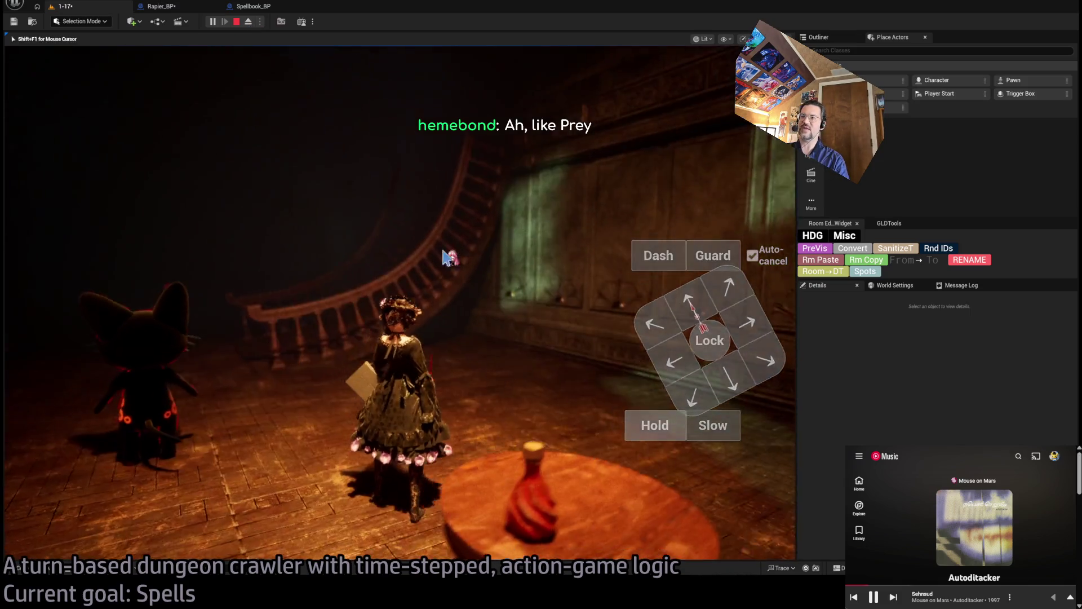
pyautogui.press('w')
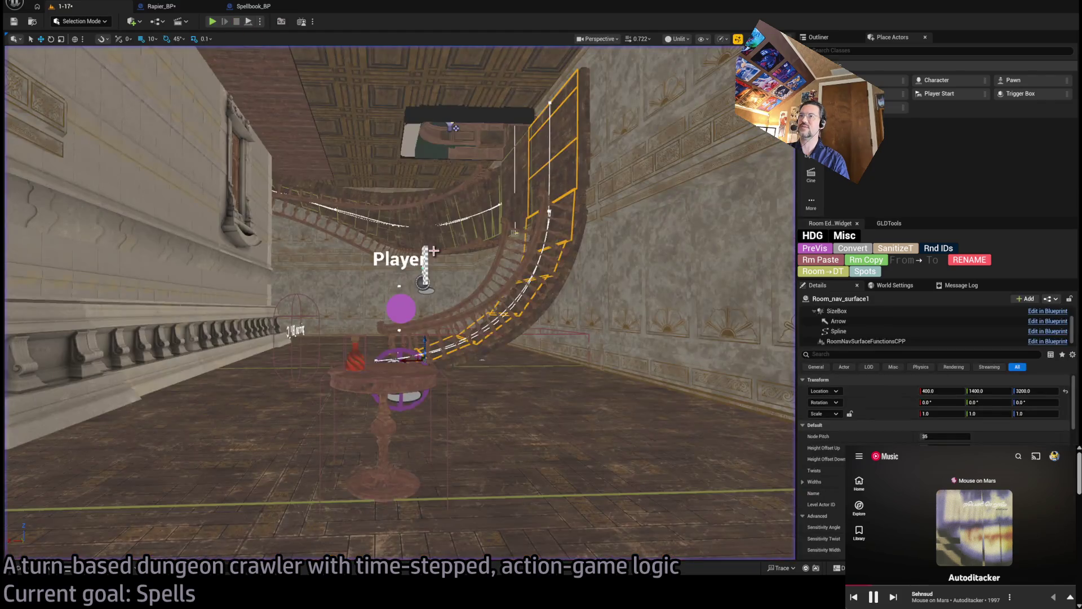
pyautogui.click(236, 22)
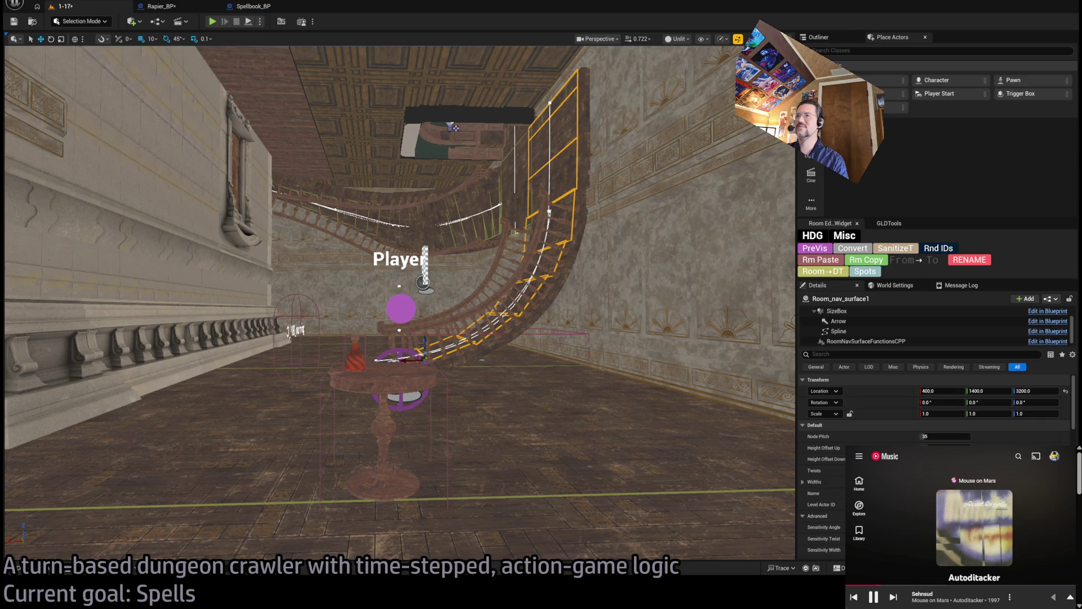
pyautogui.moveTo(847, 446)
pyautogui.mouseDown()
pyautogui.moveTo(386, 151)
pyautogui.moveTo(336, 162)
pyautogui.mouseUp()
# Open YouTube in a new browser tab and scroll through the Prey results
pyautogui.hotkey('ctrl', 't')
pyautogui.write('y')
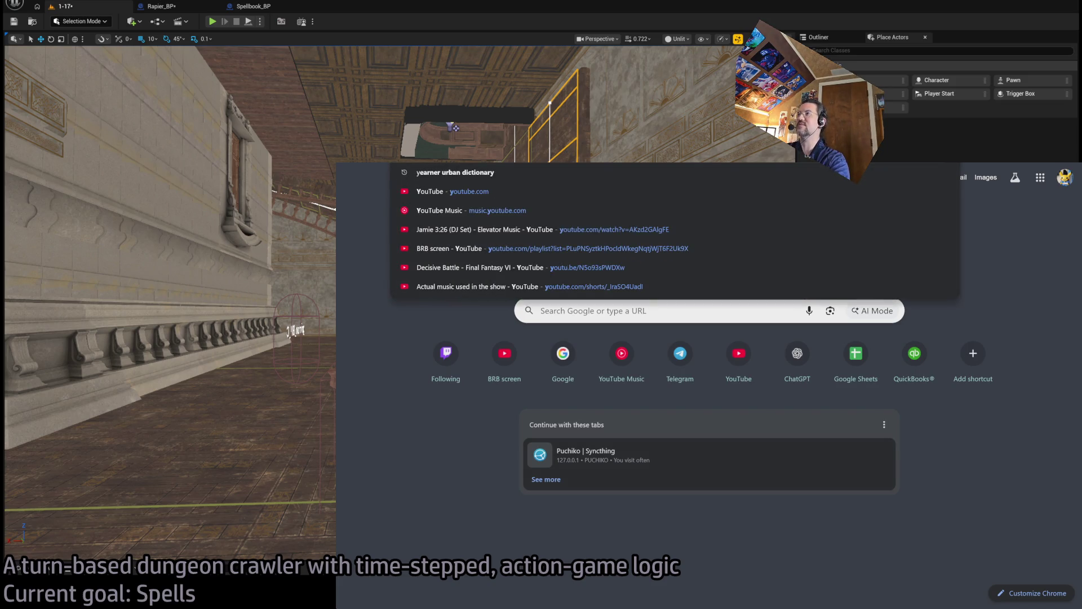
pyautogui.press('Escape')
pyautogui.press('Return')
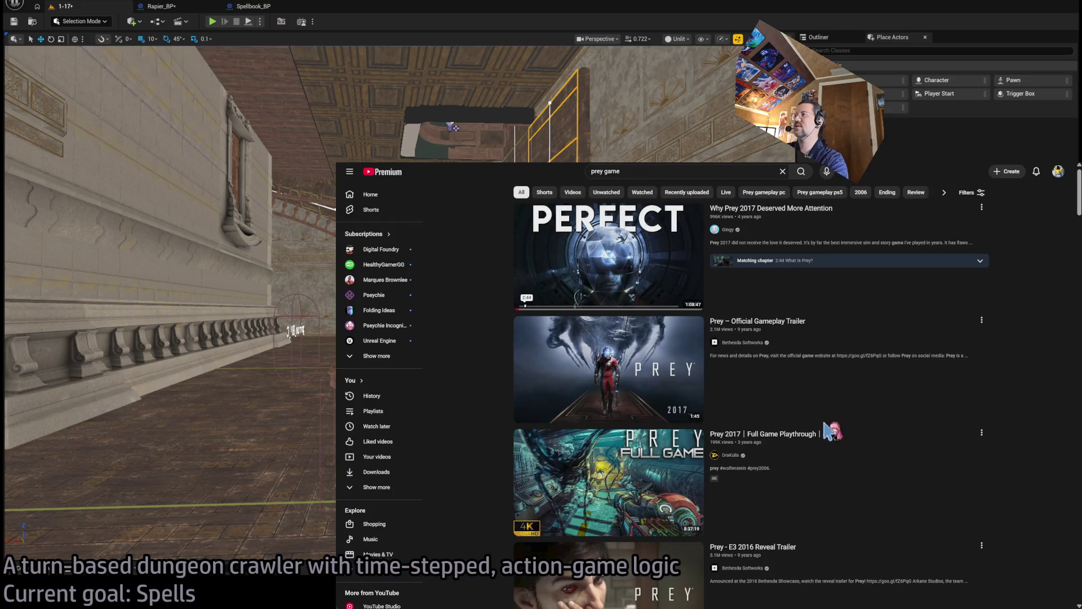
pyautogui.scroll(-4, 775, 356)
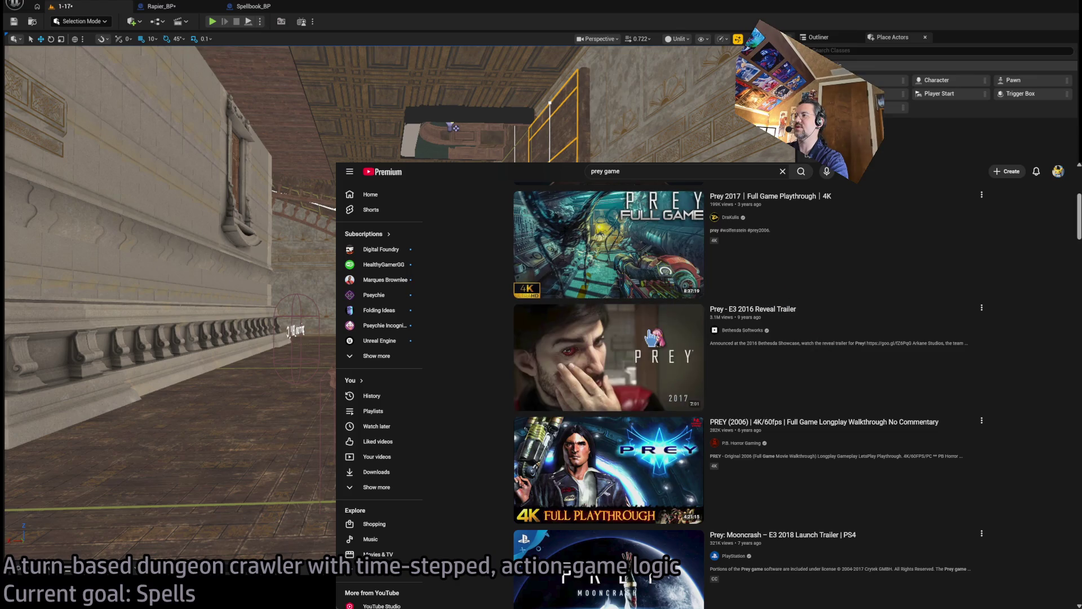
pyautogui.scroll(-5, 654, 338)
pyautogui.scroll(4, 741, 321)
# Narrow the search to 'prey game 2006', open the PREY (2006) playthrough, and jump to 1:21:35
pyautogui.click(615, 170)
pyautogui.write('2006')
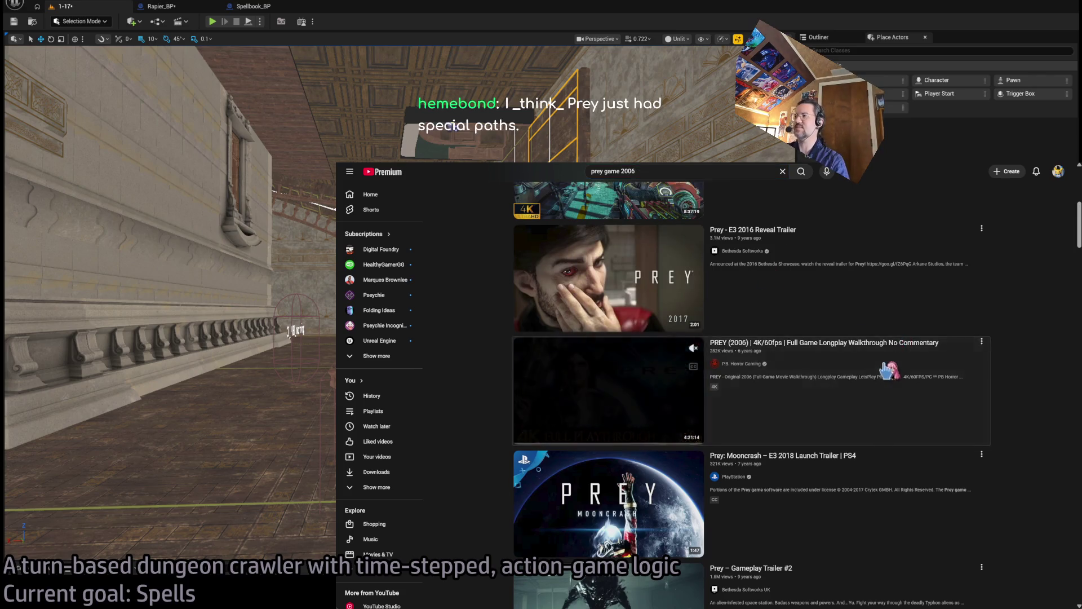
pyautogui.click(902, 345)
pyautogui.click(570, 544)
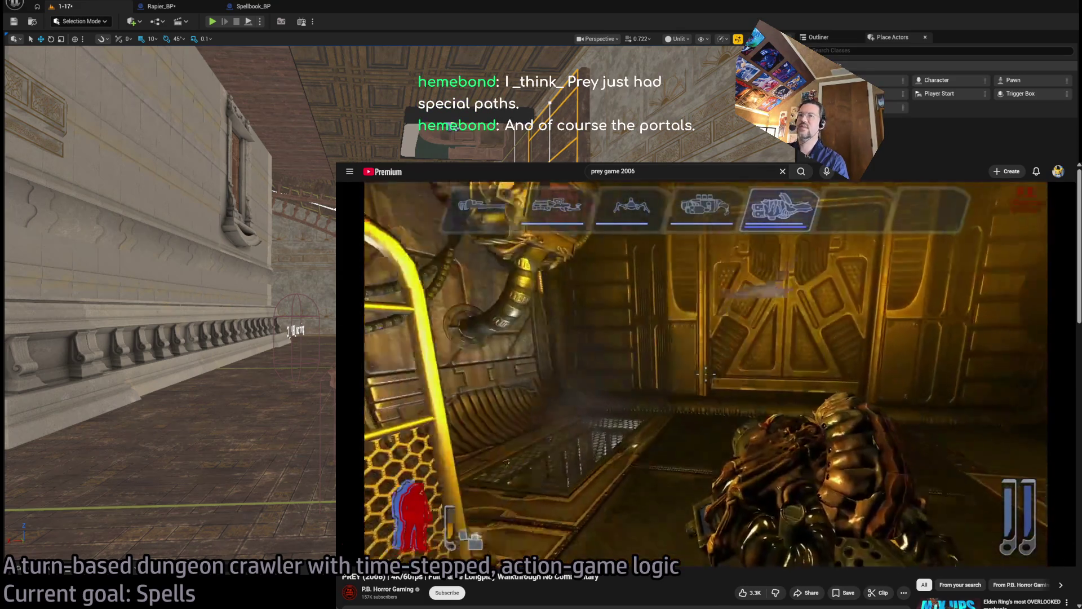
pyautogui.moveTo(336, 162)
pyautogui.mouseDown()
pyautogui.moveTo(282, 96)
pyautogui.moveTo(273, 61)
pyautogui.mouseUp()
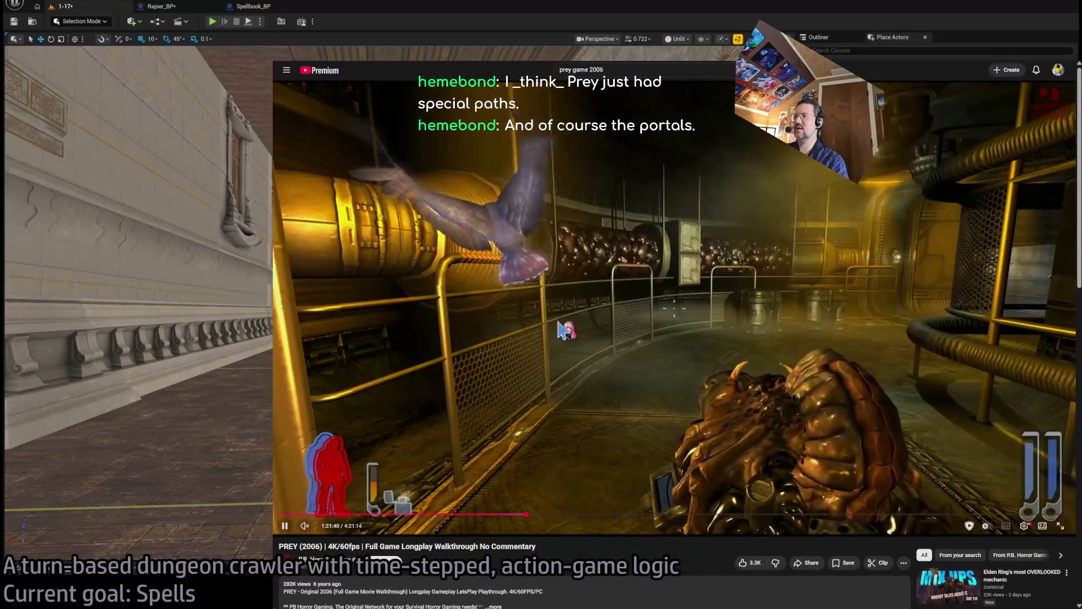